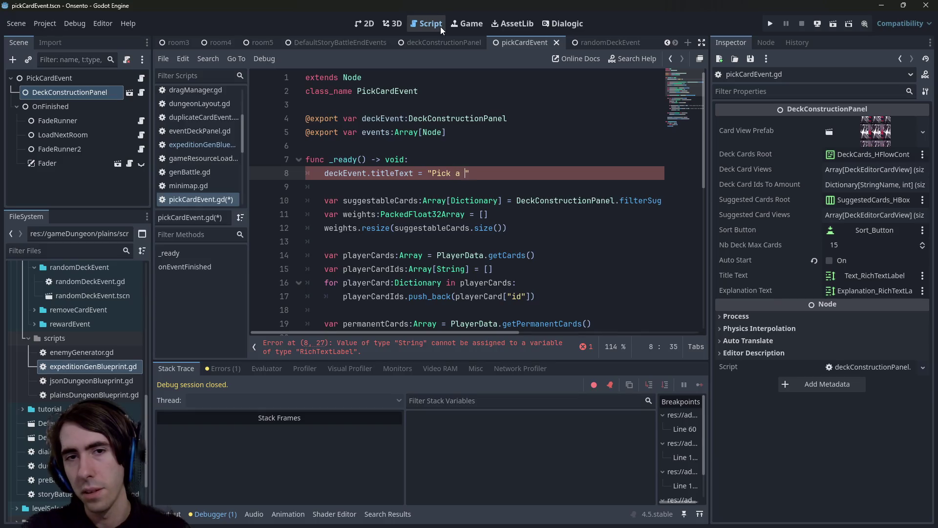
Complete line 8's title string as 'Pick a card to obtain' and assign it to titleText.text.
type("tain")
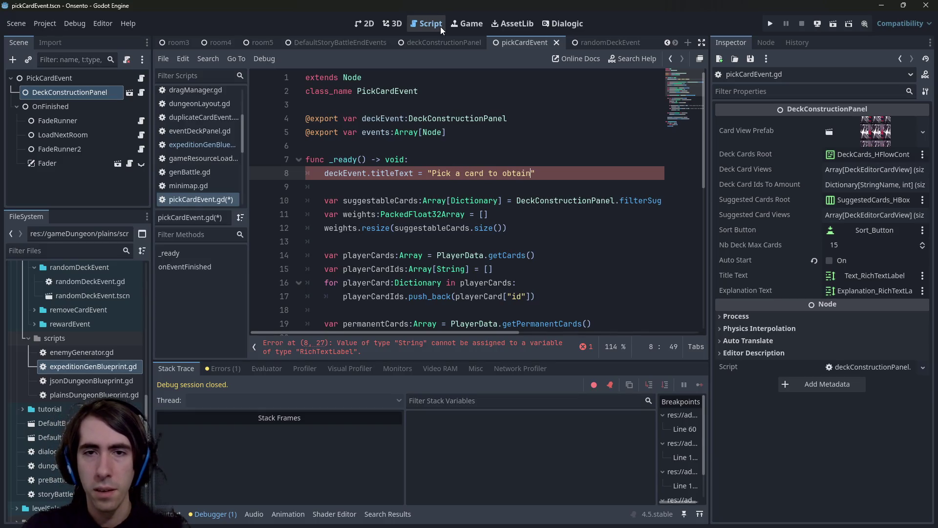
key("ctrl+s")
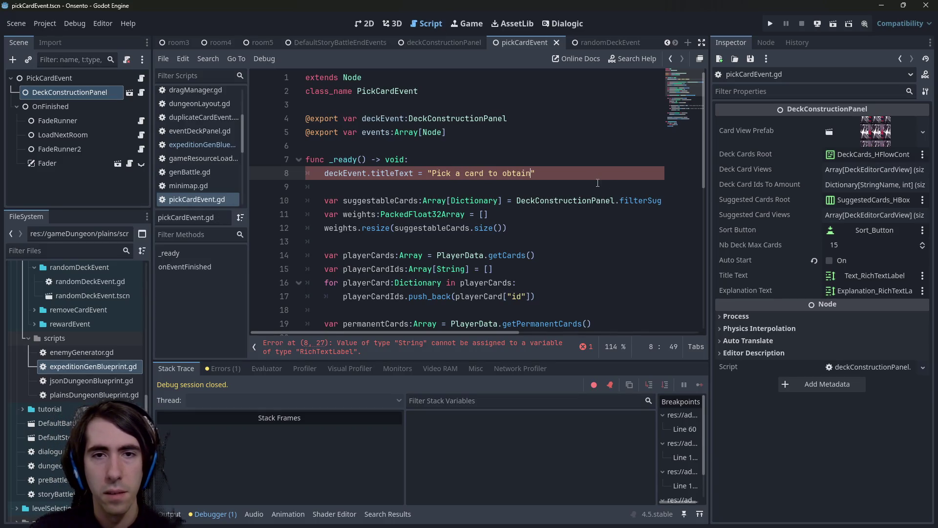
left_click(414, 173)
type(".text")
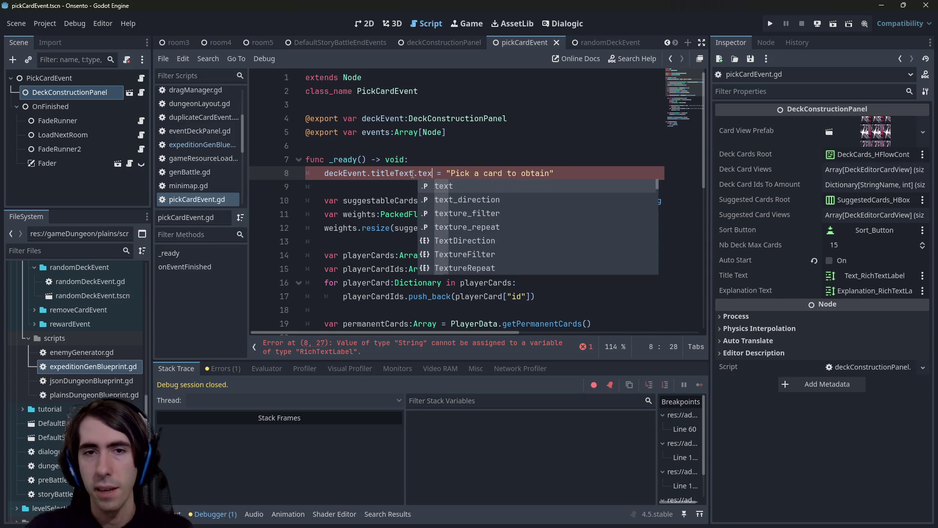
key("ctrl+Left")
key("ctrl+Left")
key("ctrl+Left")
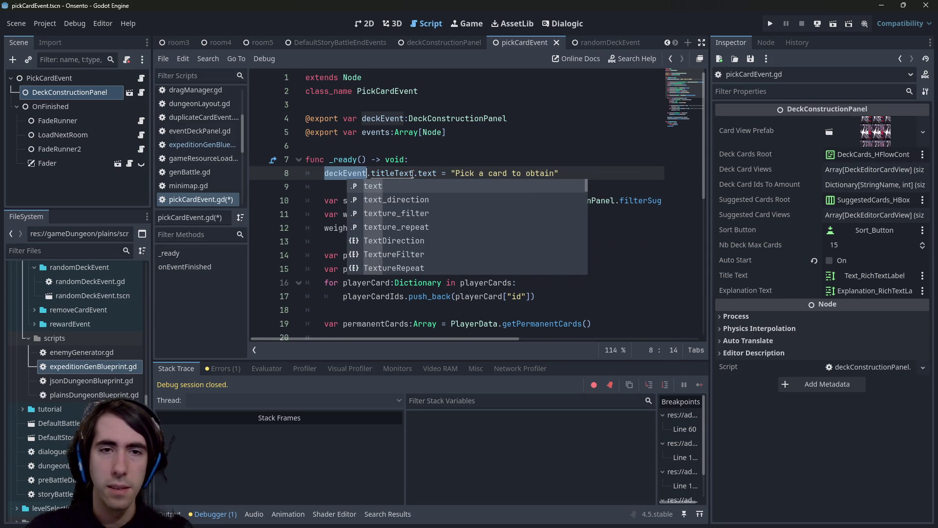
Add line 9 'deckEvent.explanationText.visible = false' to hide the explanation text.
key("ctrl+shift+Right")
key("ctrl+c")
key("End")
key("Return")
key("ctrl+v")
type(".ds")
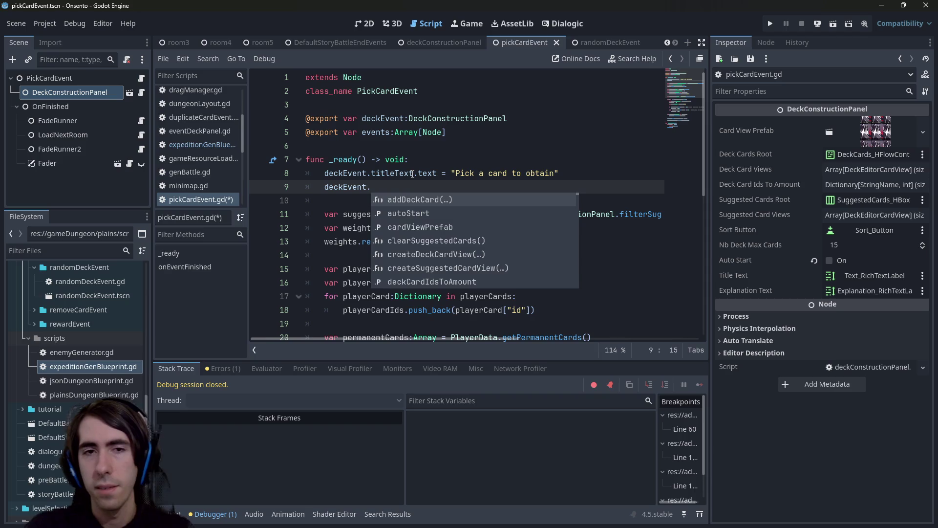
key("BackSpace")
key("BackSpace")
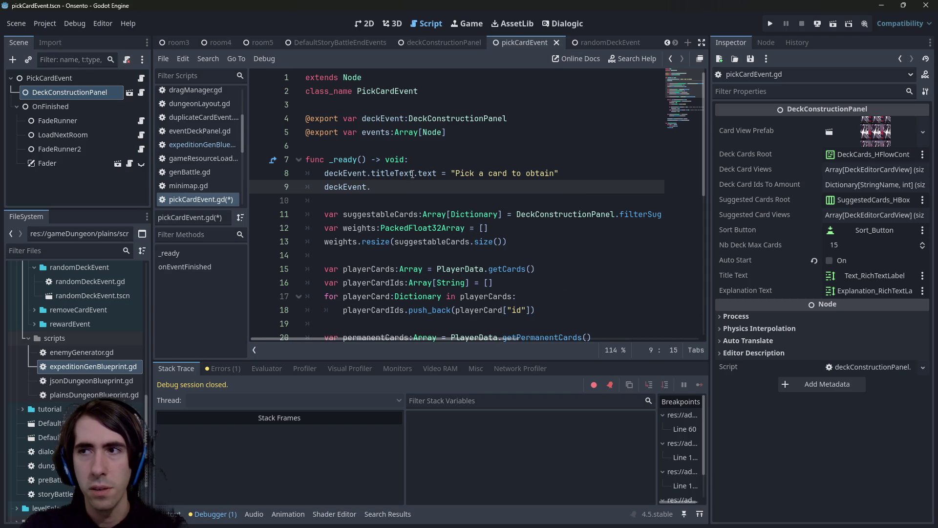
type("text")
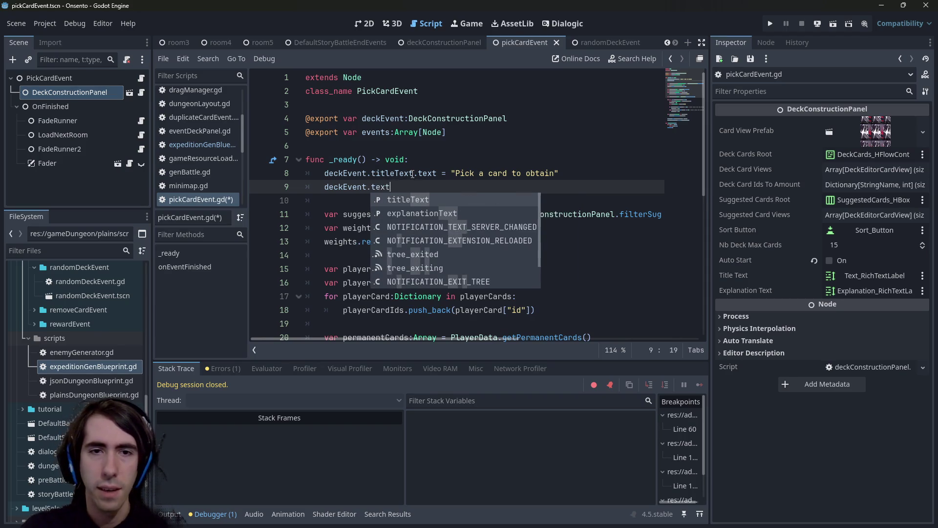
key("Down")
key("Return")
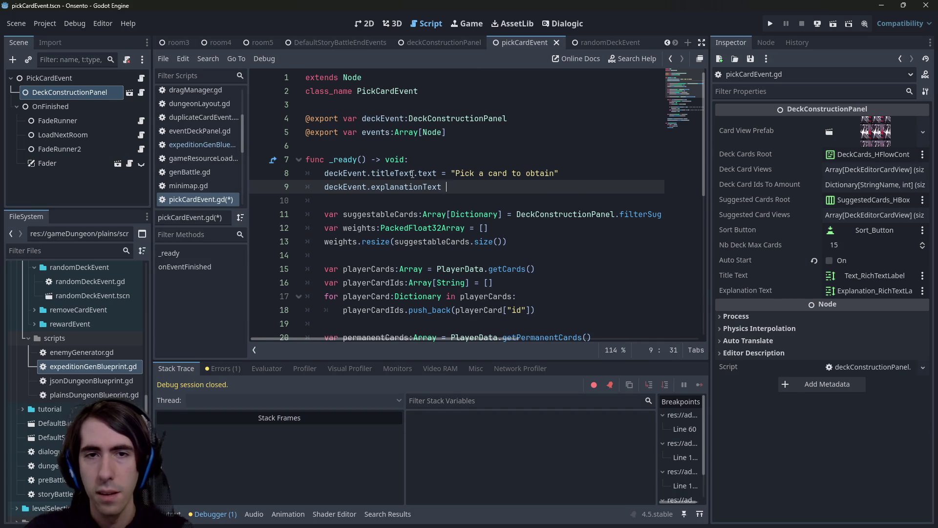
type(".visib")
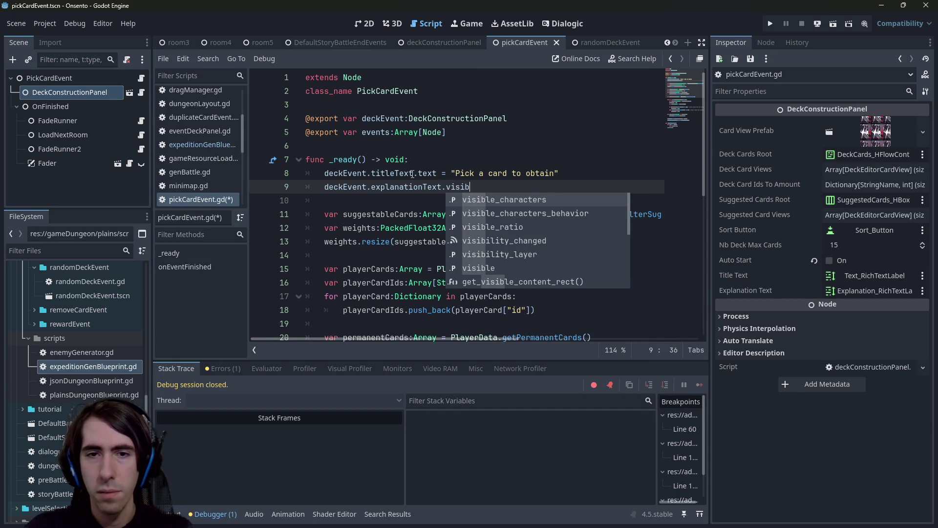
key("Down")
key("Down")
key("Down")
key("Return")
type("= false")
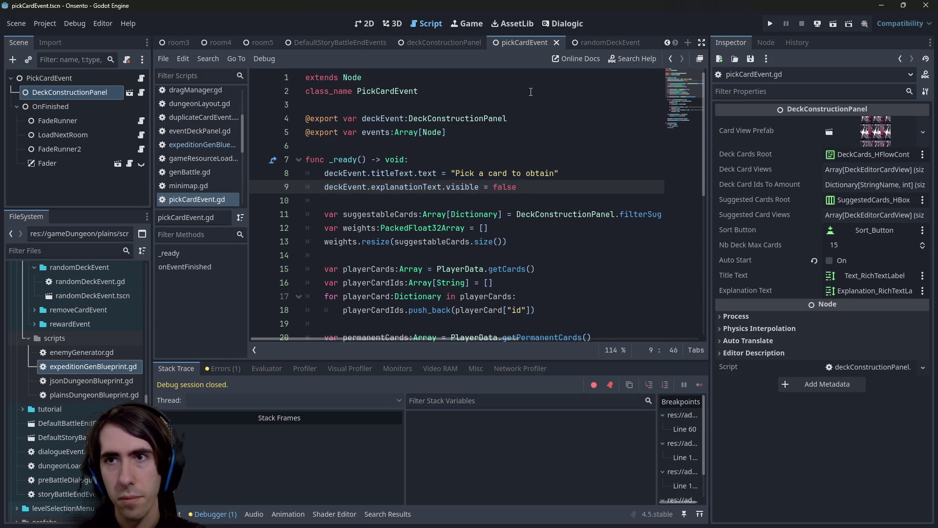
Test the scene, change 'Pick' to 'Select' in line 8's title string, and rerun it.
left_click(834, 28)
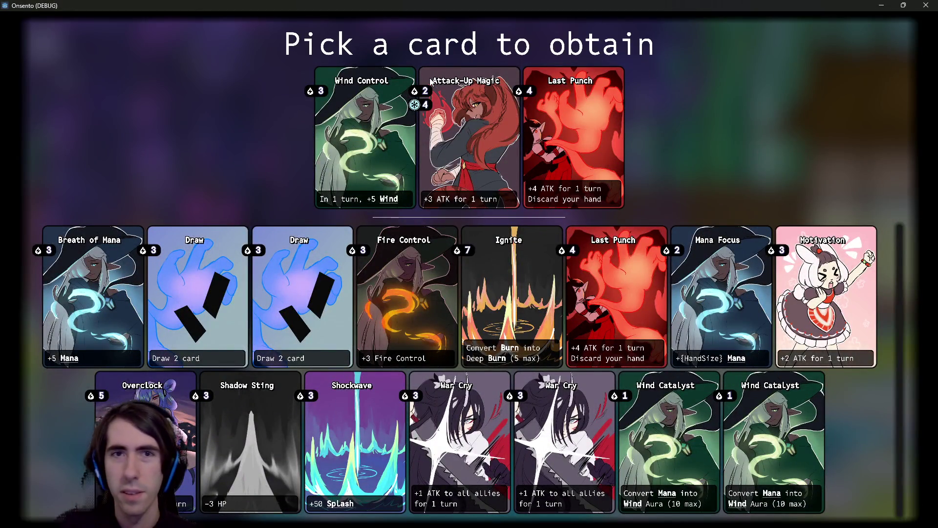
left_click(925, 5)
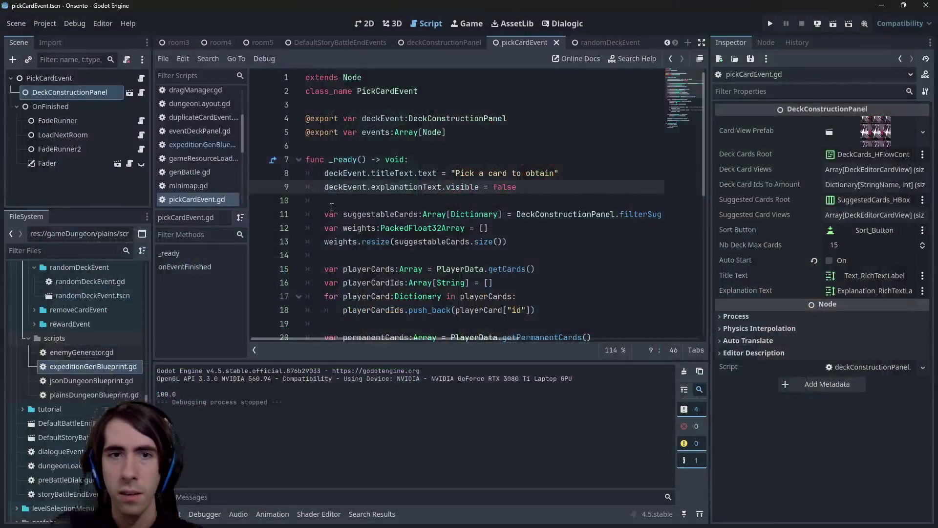
double_click(473, 174)
type("Select")
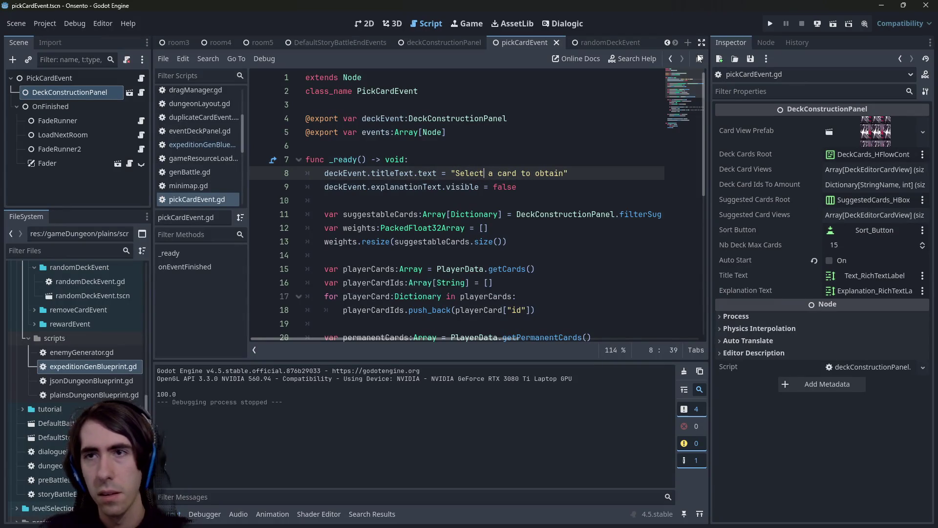
left_click(831, 23)
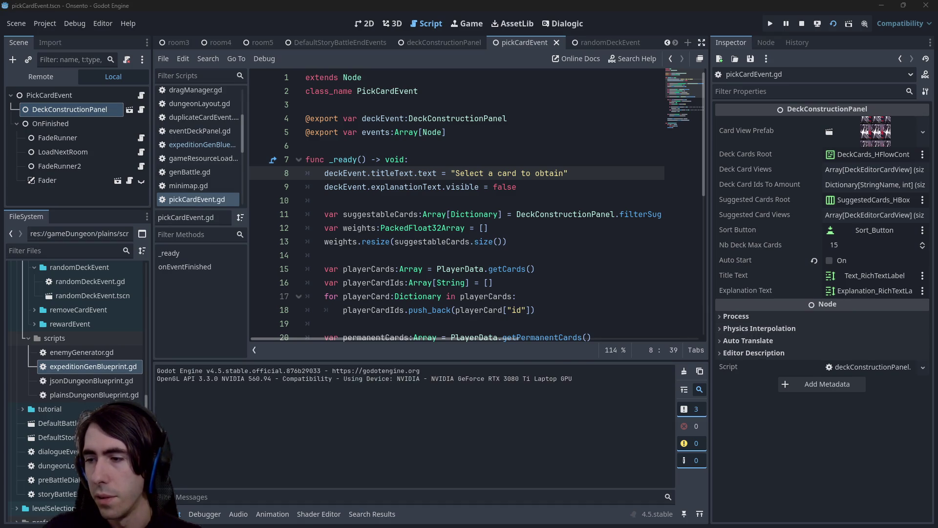
Begin a 'git add' in the terminal, then view the game's new title and close it.
key("alt+Tab")
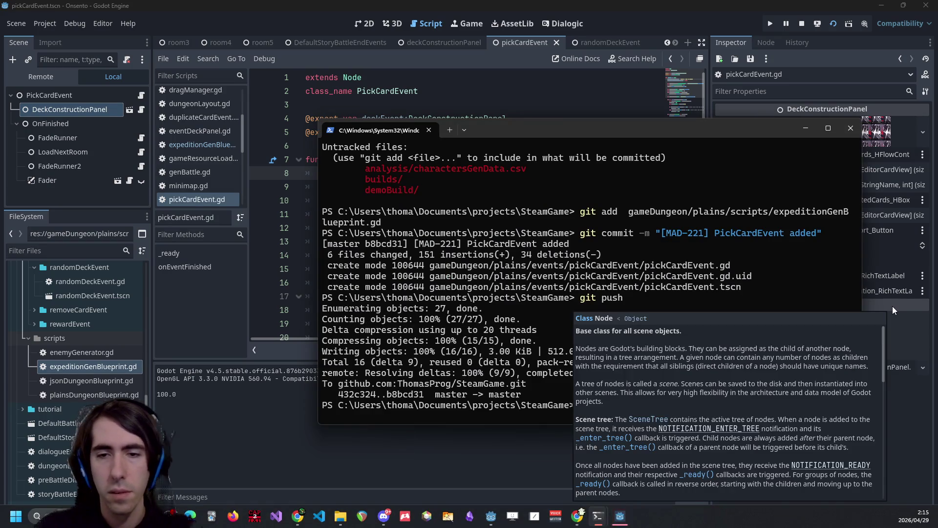
type("git add")
left_click(620, 516)
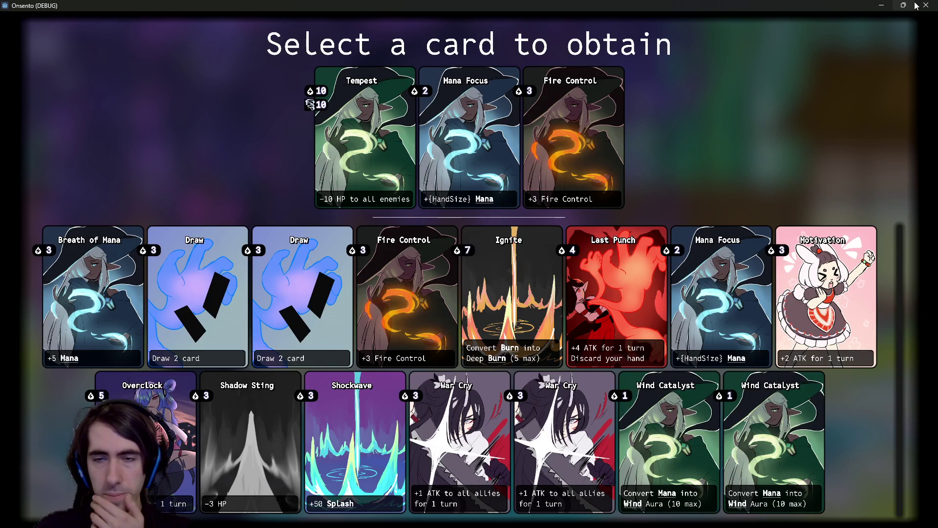
mouse_move(916, 6)
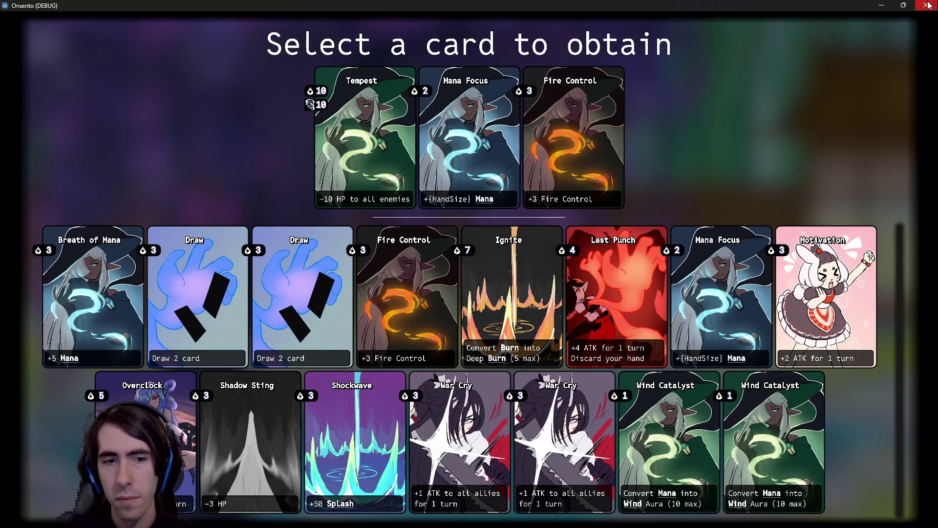
left_click(933, 5)
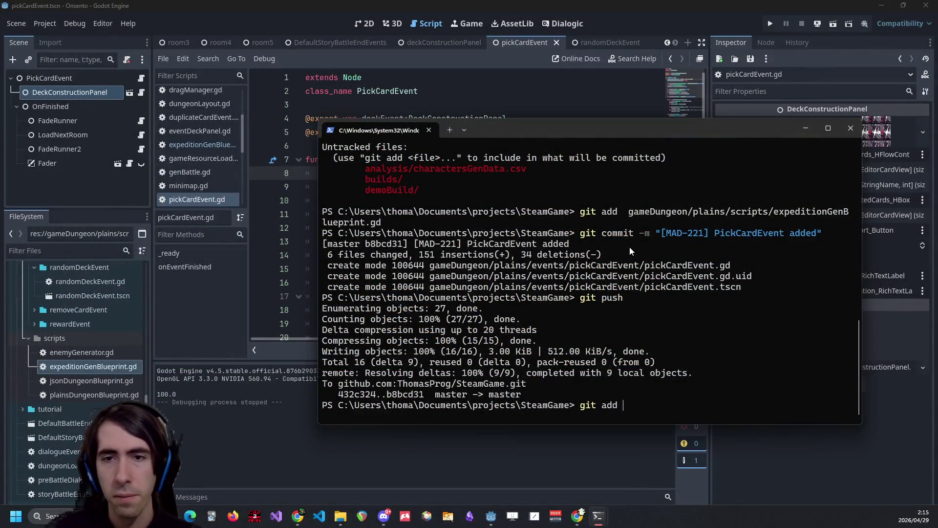
Run git status to list the changed files.
key("BackSpace")
key("BackSpace")
key("BackSpace")
type("status")
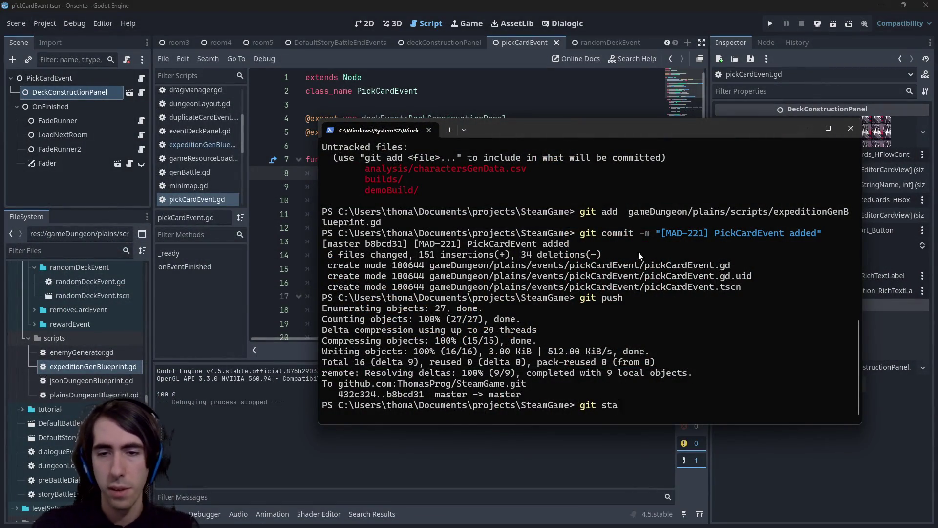
key("Return")
Stage deckConstructionPanel.gd, deckConstructionPanel.tscn and pickCardEvent.gd with git add.
type("git add")
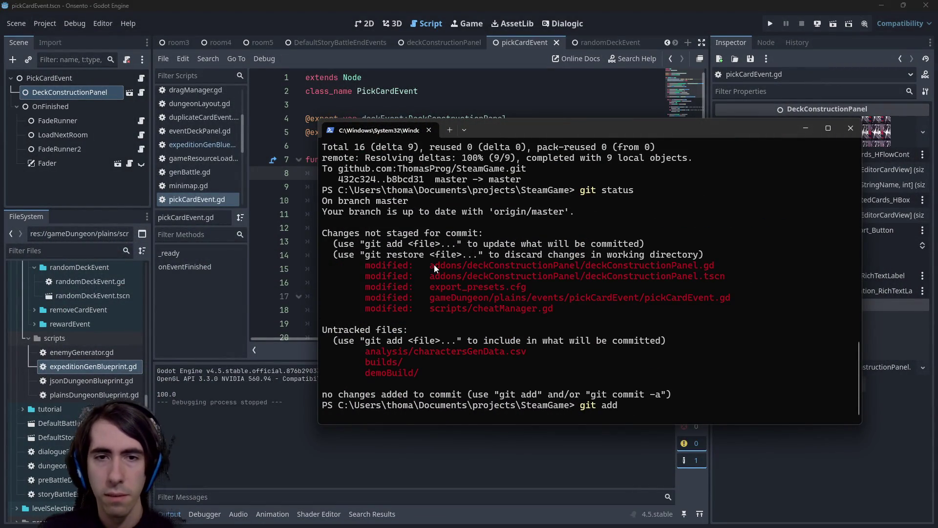
left_click_drag(433, 265, 755, 264)
key("ctrl+c")
key("ctrl+v")
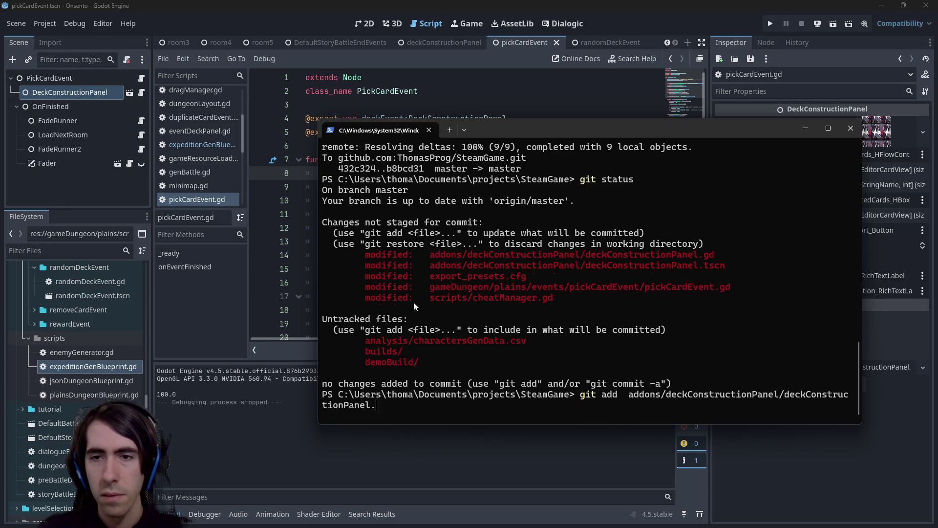
type("gd")
left_click_drag(429, 265, 732, 269)
key("ctrl+c")
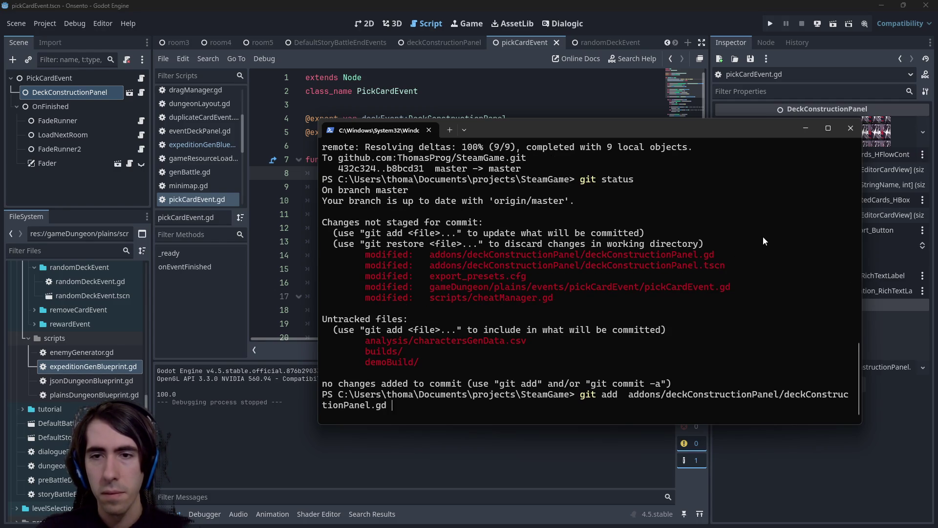
key("ctrl+v")
left_click_drag(430, 287, 731, 287)
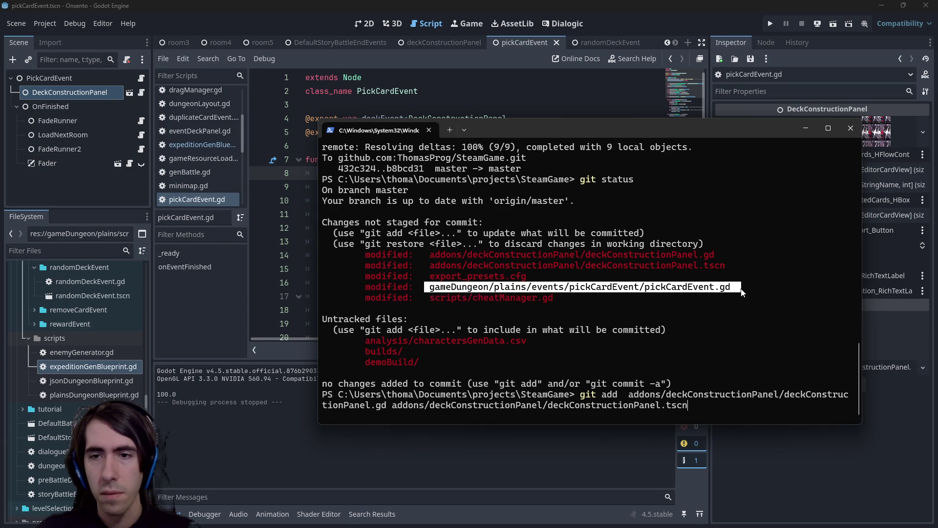
key("ctrl+c")
key("ctrl+v")
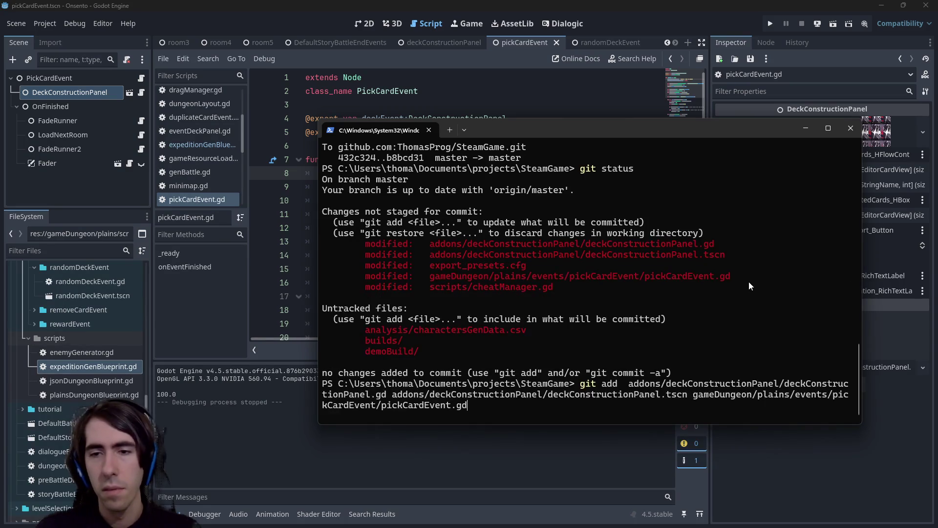
key("Return")
Commit with the message '[MAD-221] PickCardEvent now displaying correct text'.
type("git commit -m ")
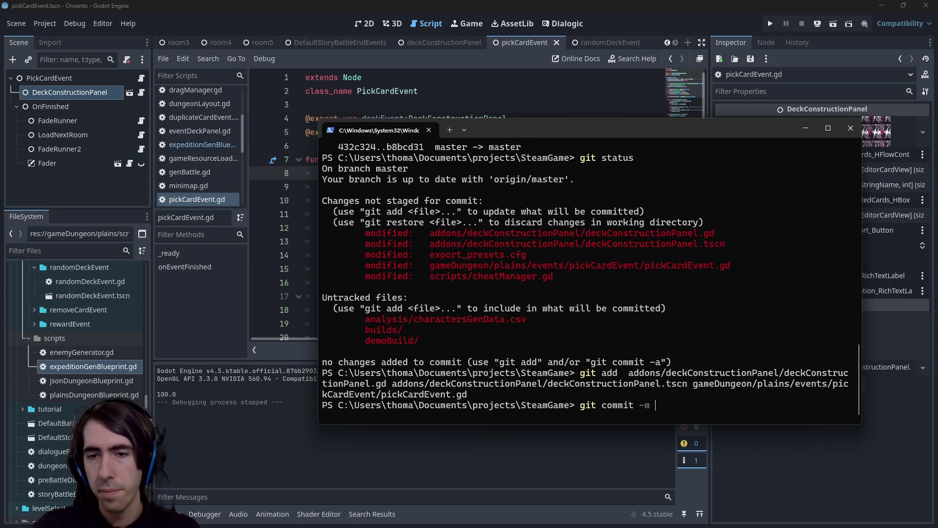
type("\"\"[MAD-")
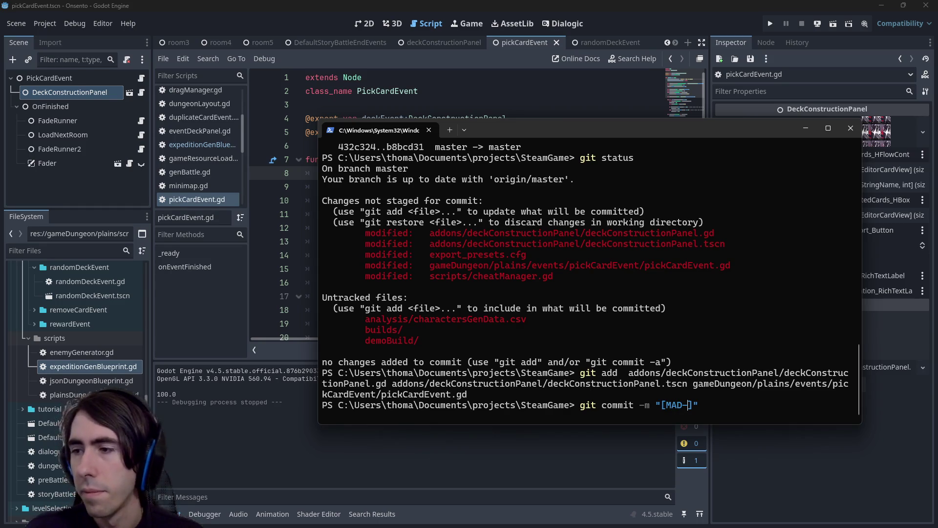
type("33")
key("BackSpace")
key("BackSpace")
type("221")
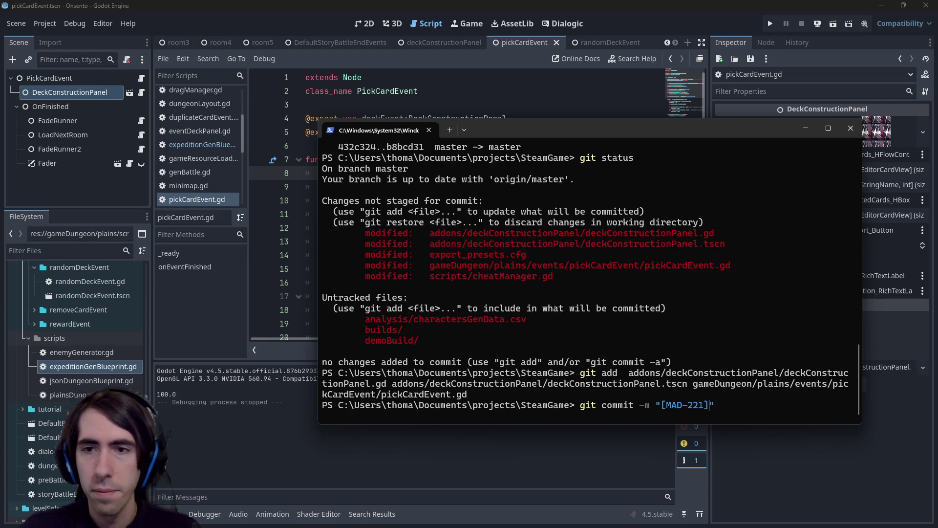
type("] ")
type("PickCardEvent ")
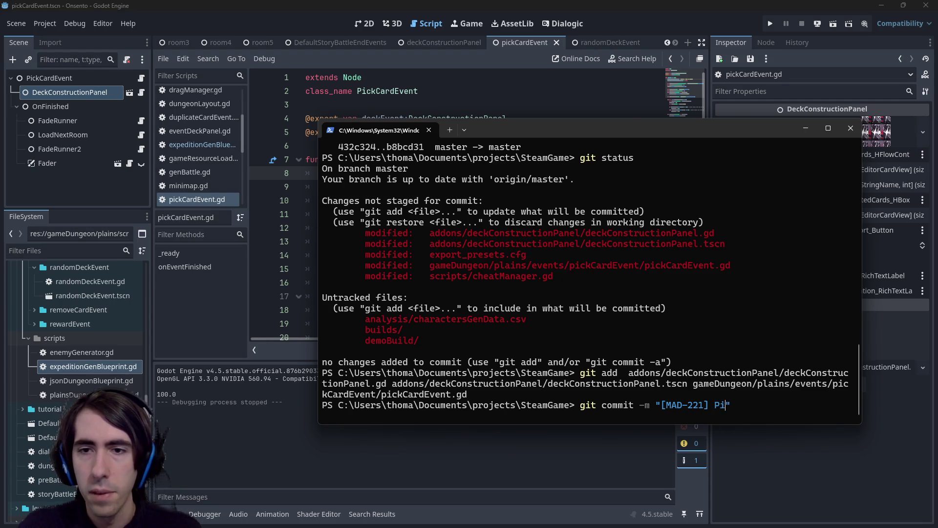
type("now displaying correc")
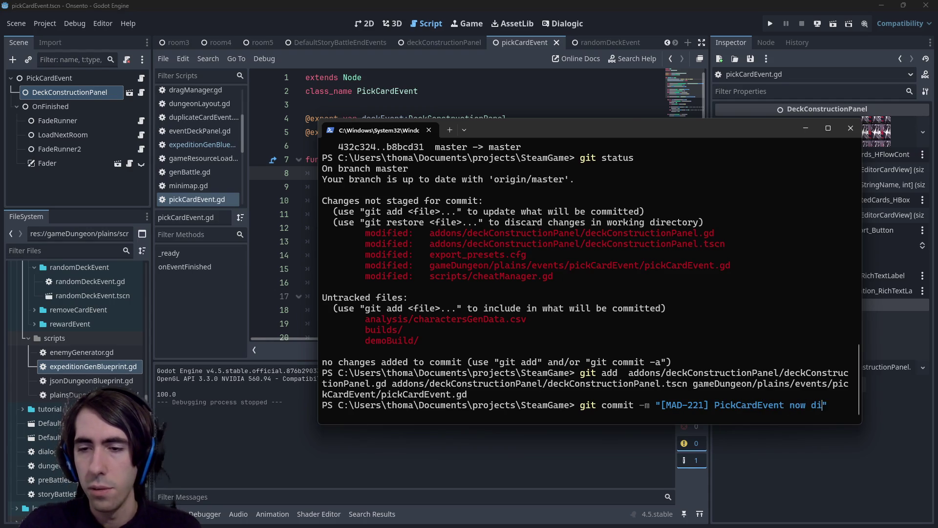
type("t text")
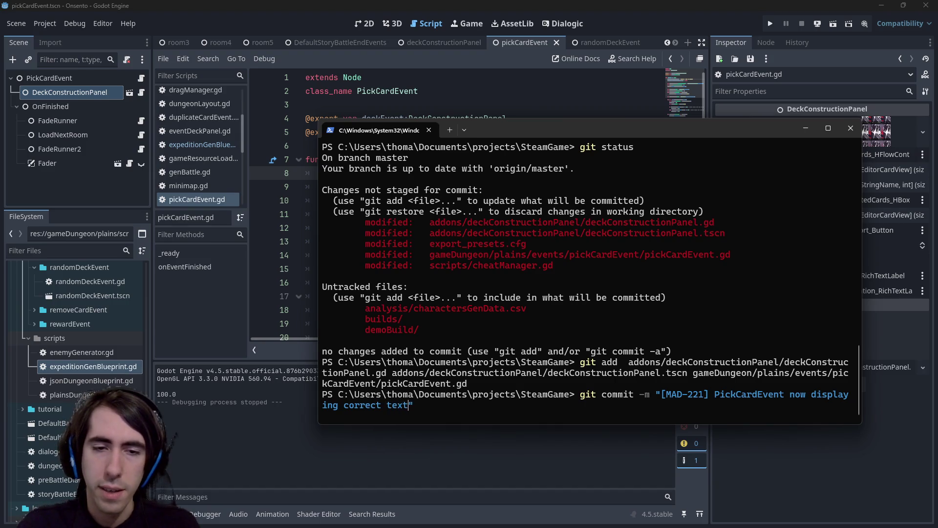
key("Return")
Push the commit to GitHub and return to the editor.
type("git push")
key("Return")
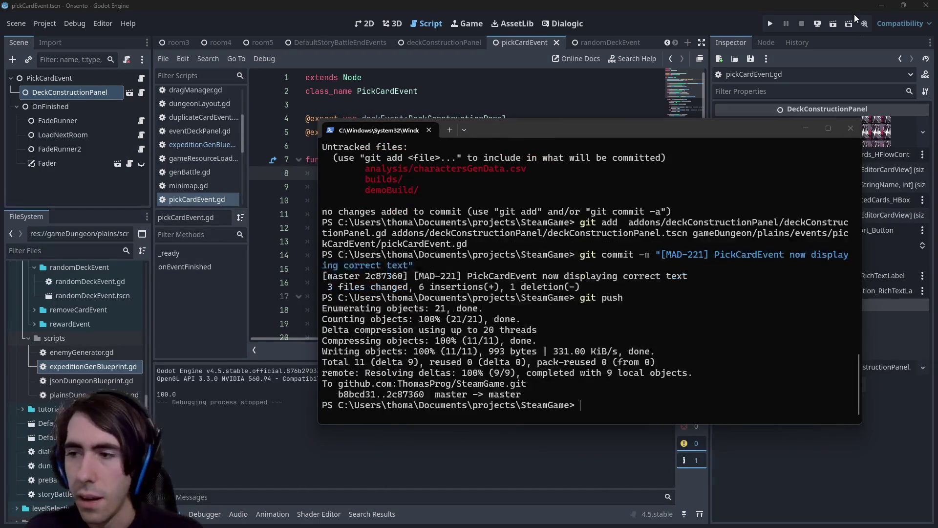
key("alt+Tab")
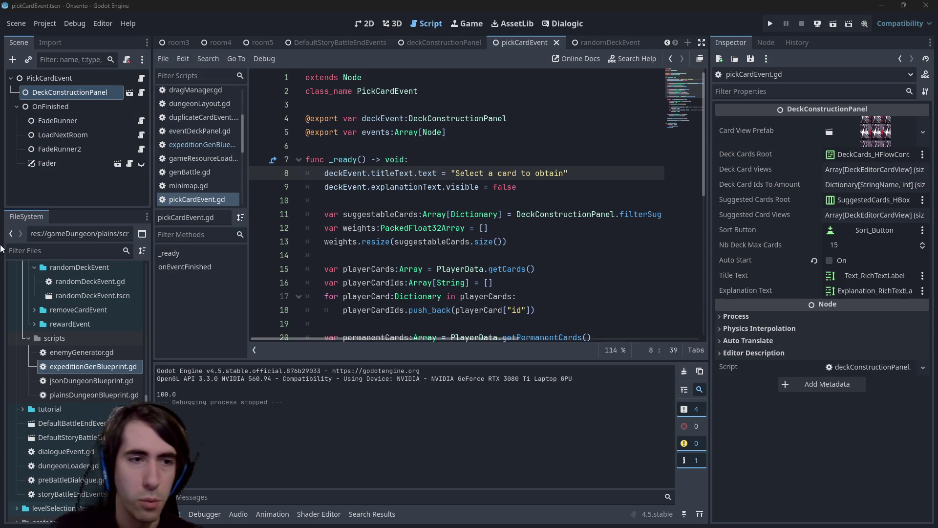
Collapse the plains and gameDungeon folders in the file browser.
scroll(83, 343, "up", 10)
double_click(62, 423)
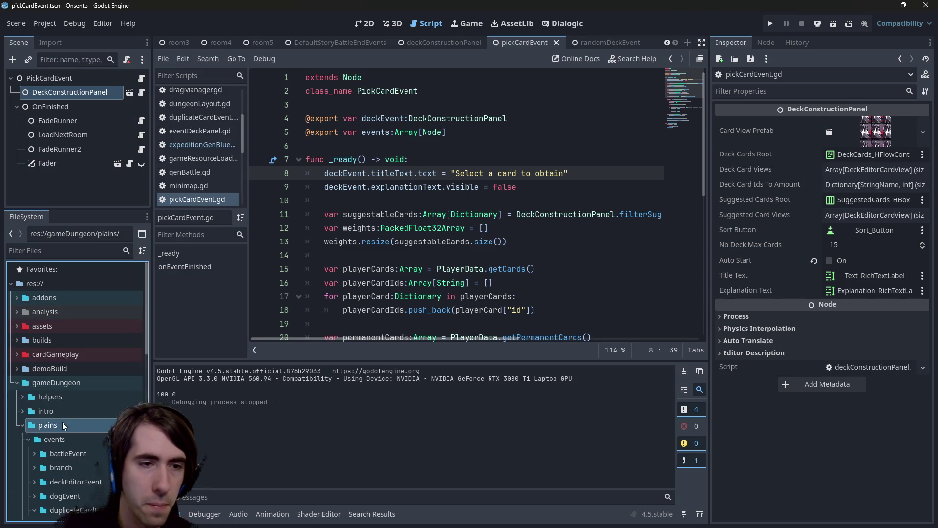
double_click(63, 383)
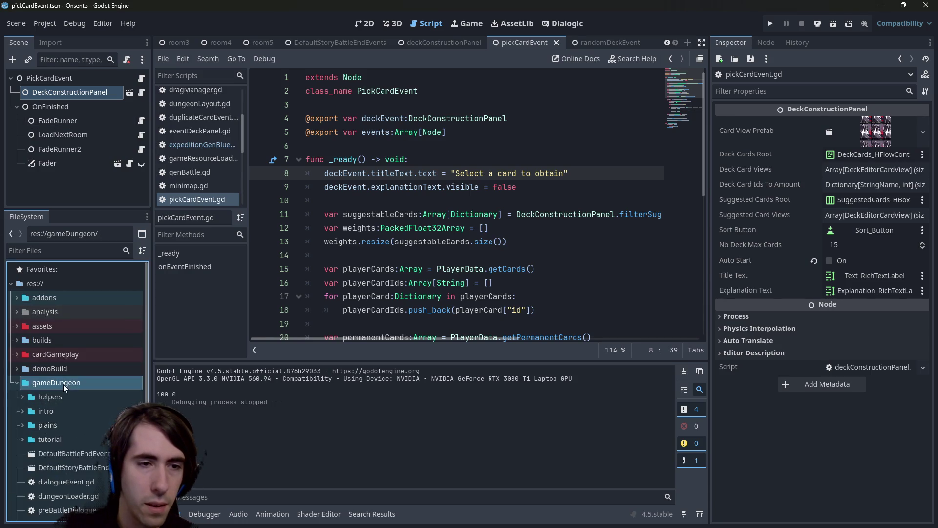
Check Project Settings > Application > Run's Main Scene, then expand the scenes folder.
left_click(41, 23)
left_click(51, 36)
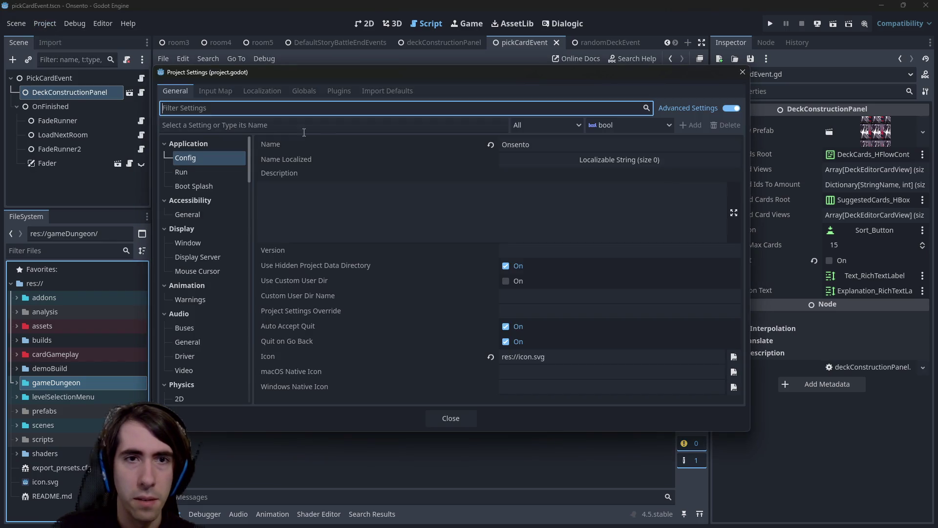
left_click(203, 175)
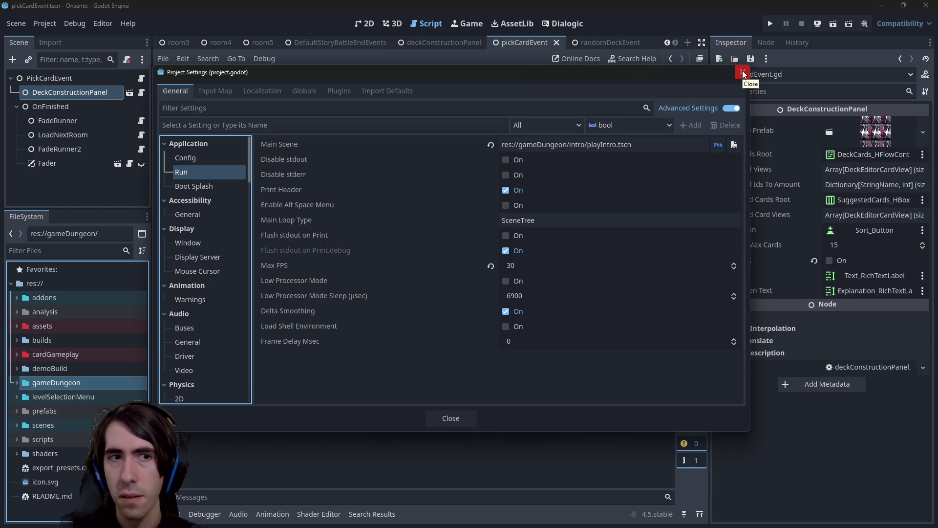
key("Tab")
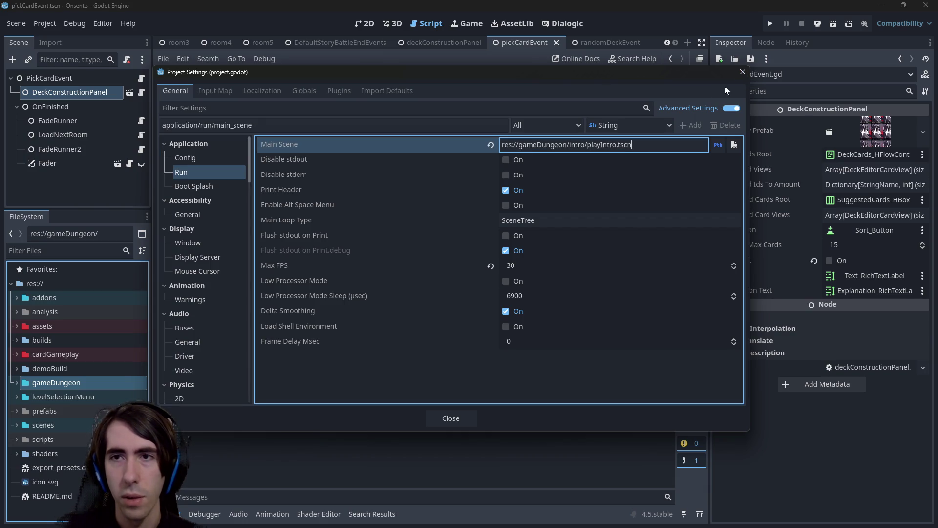
key("Escape")
double_click(55, 431)
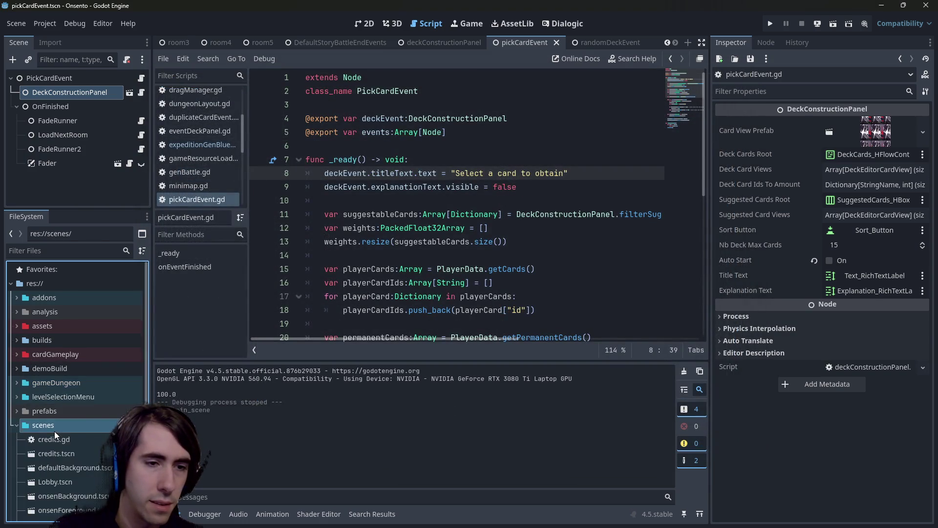
From the scenes folder's Create New > Scene, make 'startGame' with a Node root.
scroll(54, 431, "down", 2)
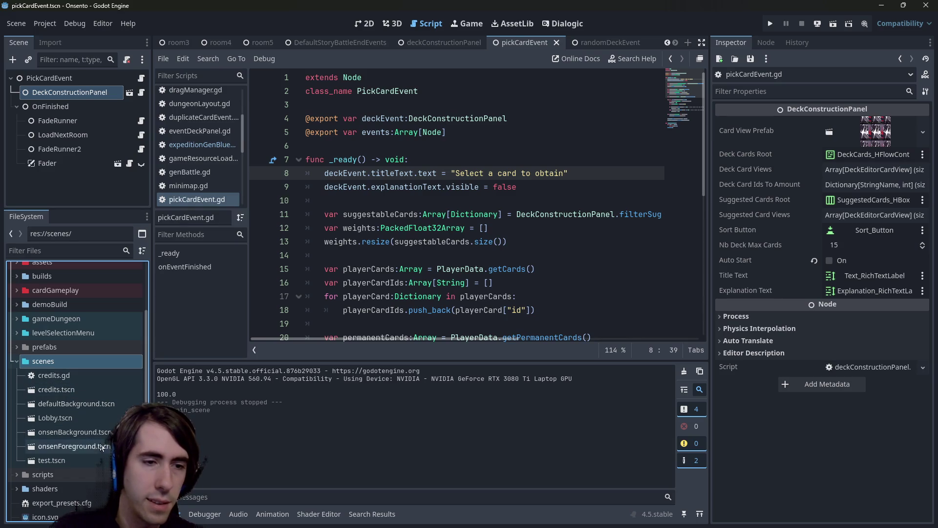
right_click(86, 364)
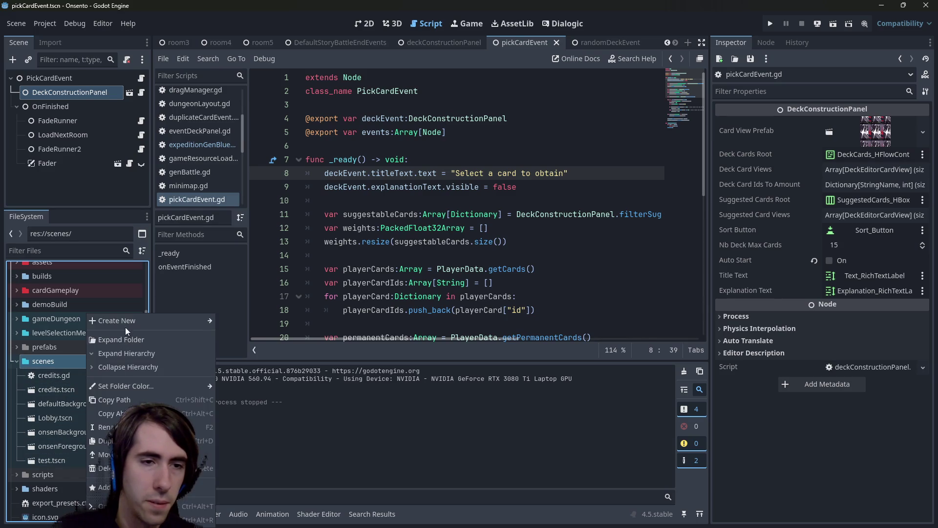
mouse_move(125, 327)
left_click(248, 335)
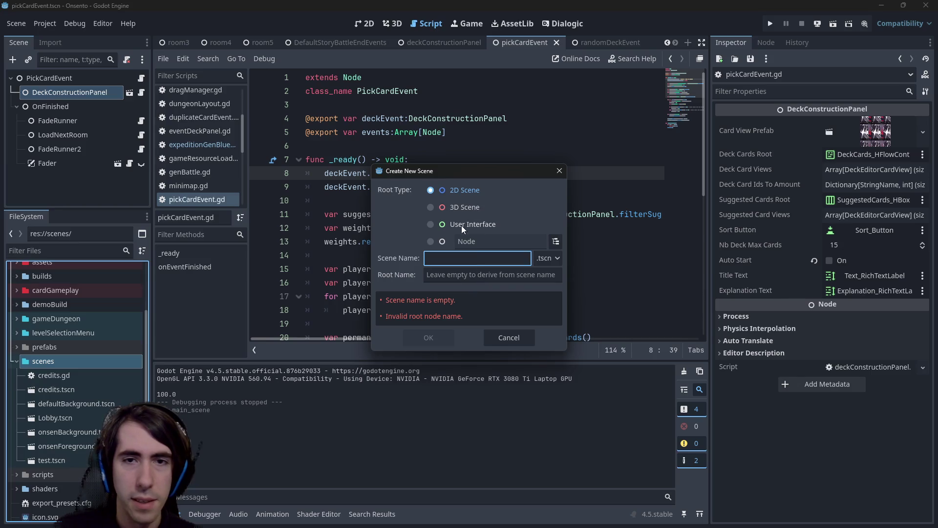
left_click(431, 241)
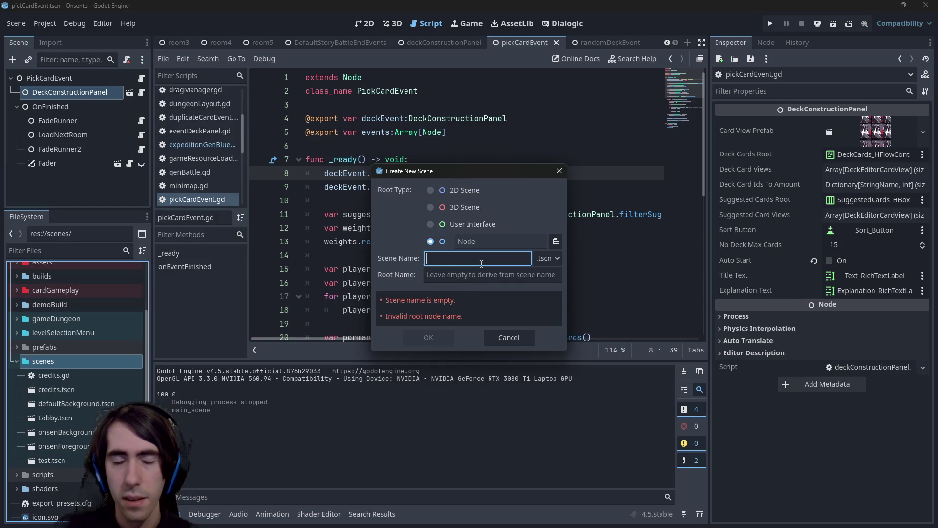
type("Star")
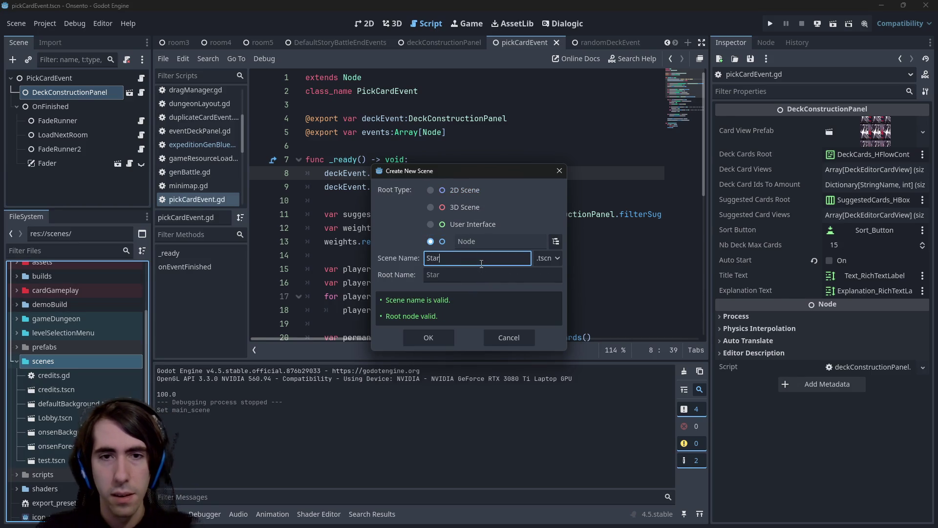
key("BackSpace")
key("BackSpace")
key("BackSpace")
type("startGam")
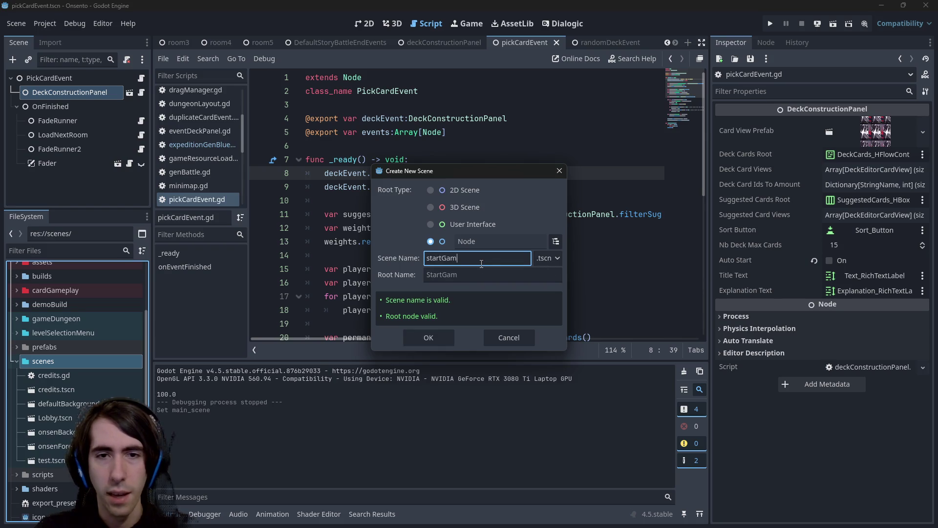
type("e")
key("Return")
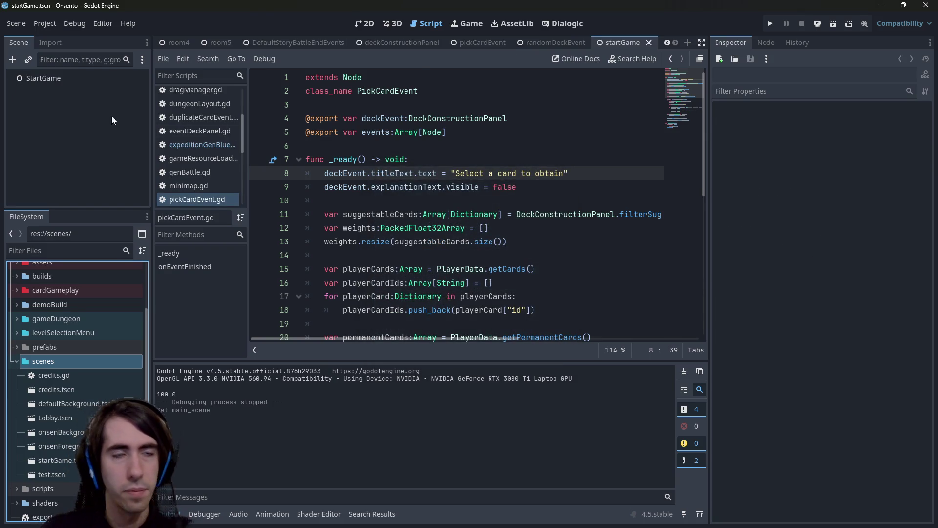
Attach a new start_game.gd script to the StartGame root node.
left_click(87, 76)
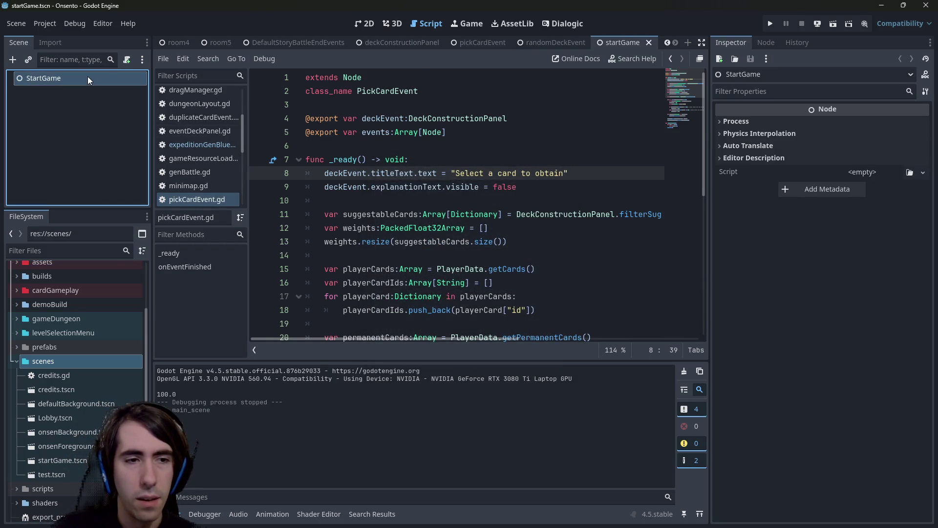
left_click(128, 58)
left_click(474, 250)
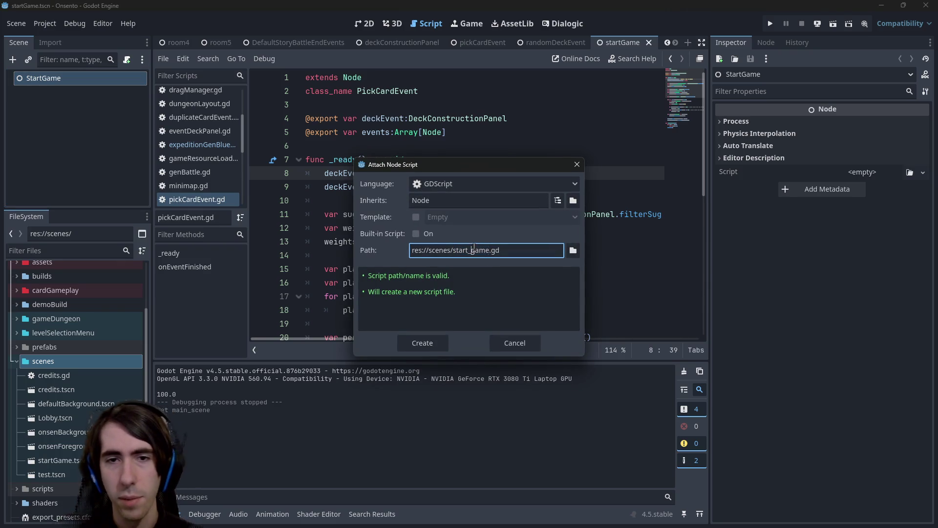
key("Return")
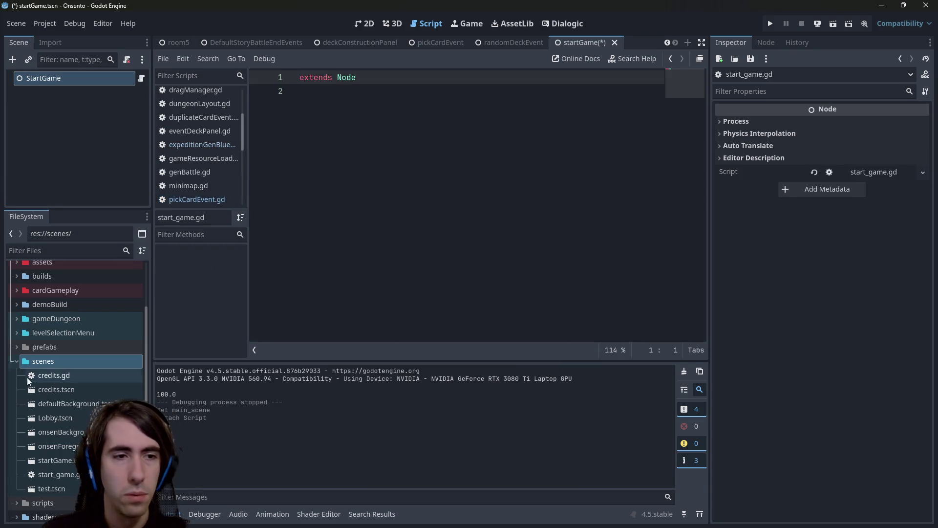
Rename the script file to startGame.gd.
left_click(56, 474)
key("F2")
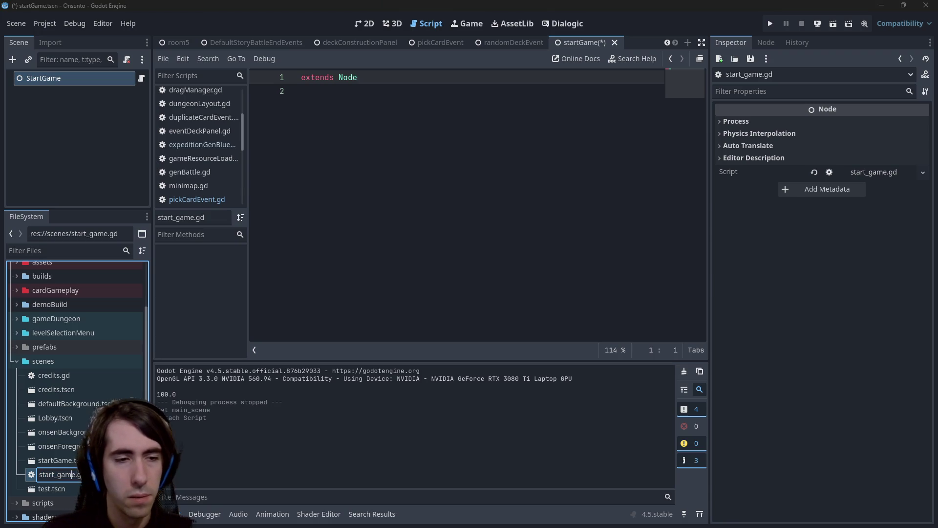
type("startGame")
key("Return")
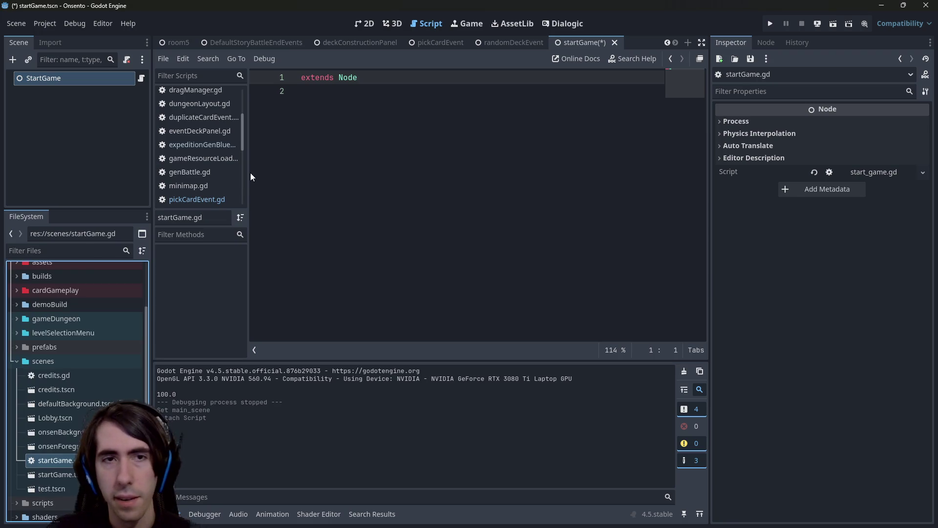
Save the startGame scene and reopen Project Settings.
left_click(398, 157)
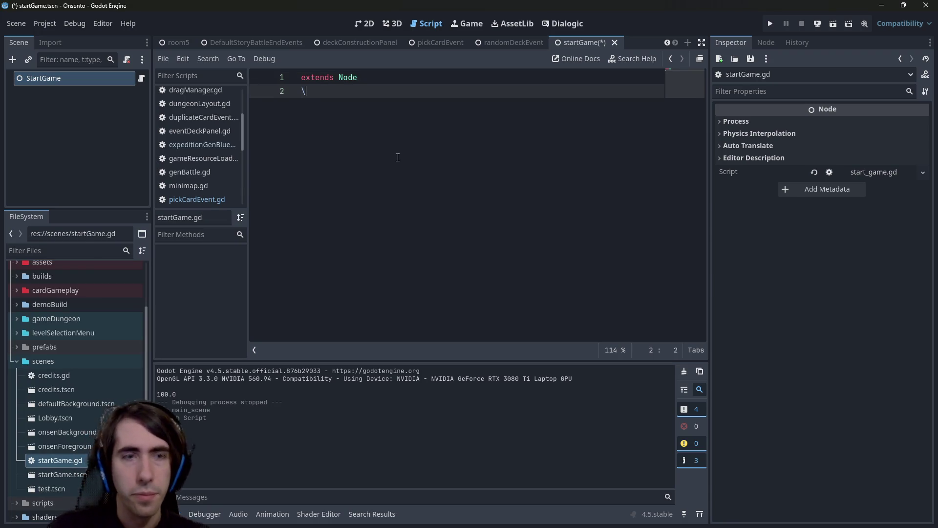
key("ctrl+s")
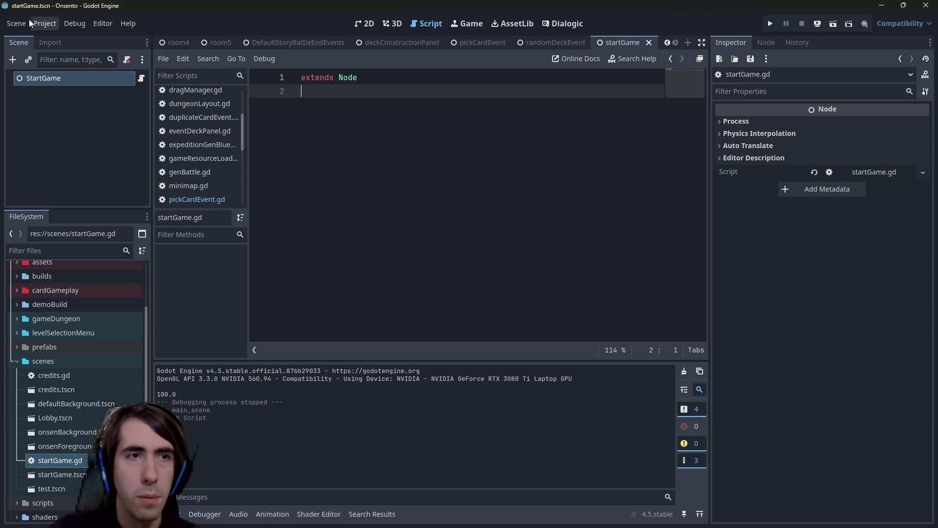
left_click(45, 24)
left_click(52, 35)
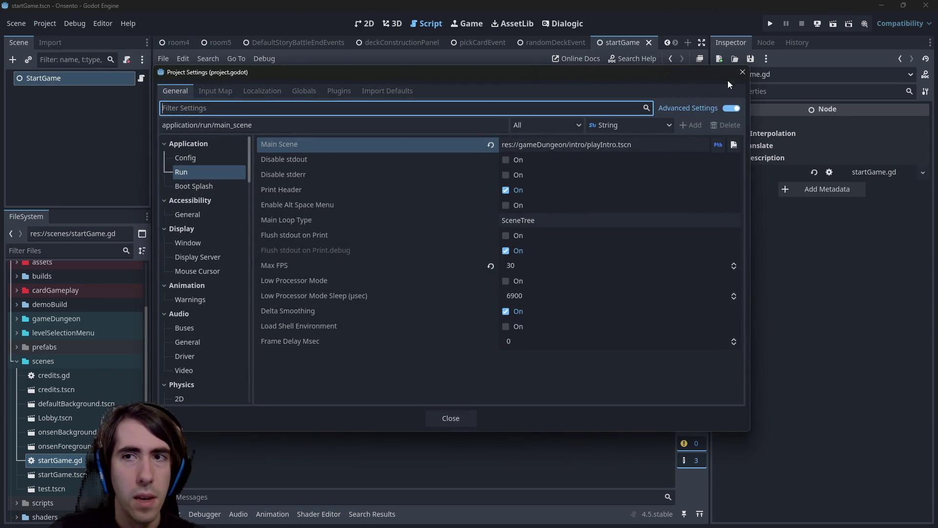
Write a _ready function with an 'if introPlayed:' branch for lobby and an else branch.
left_click(741, 72)
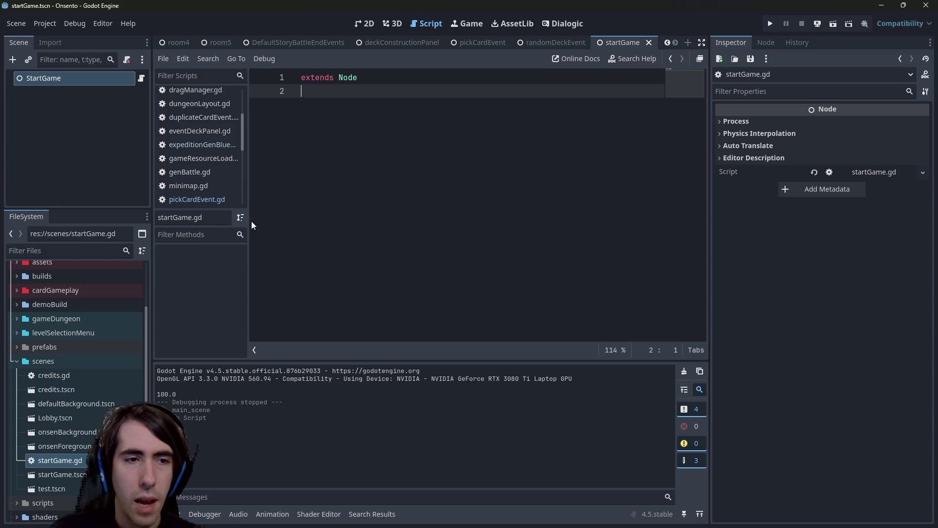
key("Return")
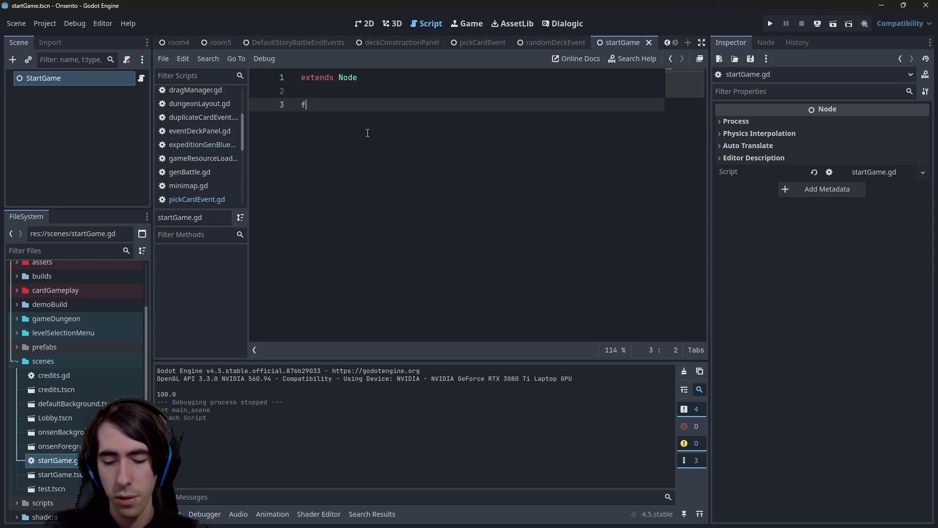
type("func _ready")
key("Return")
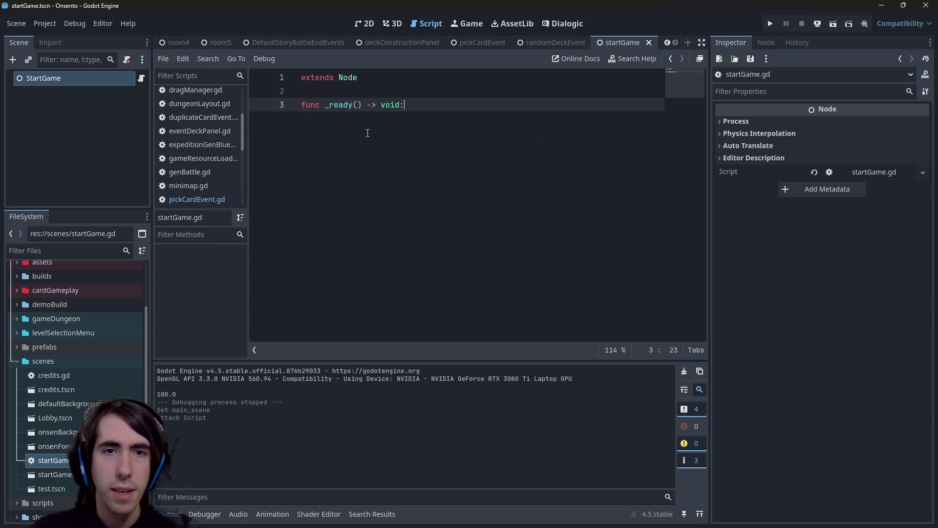
key("Return")
type("if ")
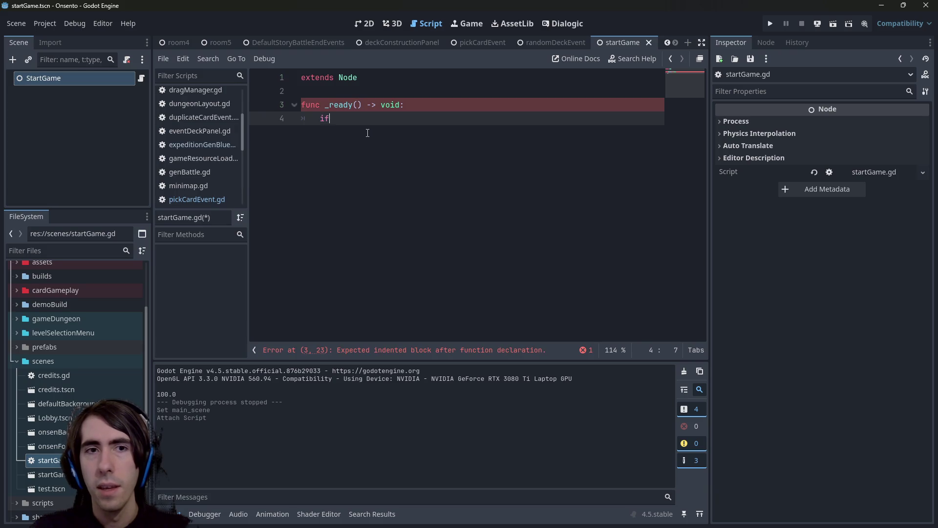
type("introPlayed:")
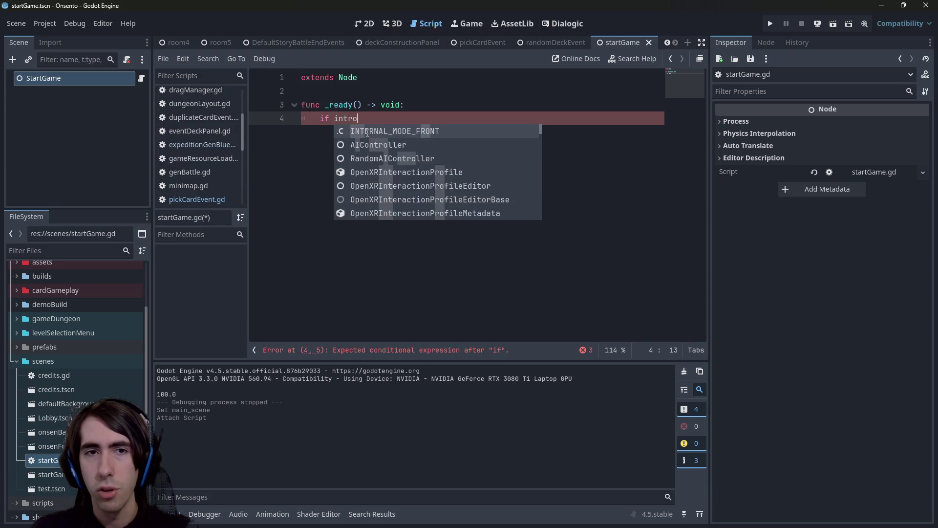
key("Return")
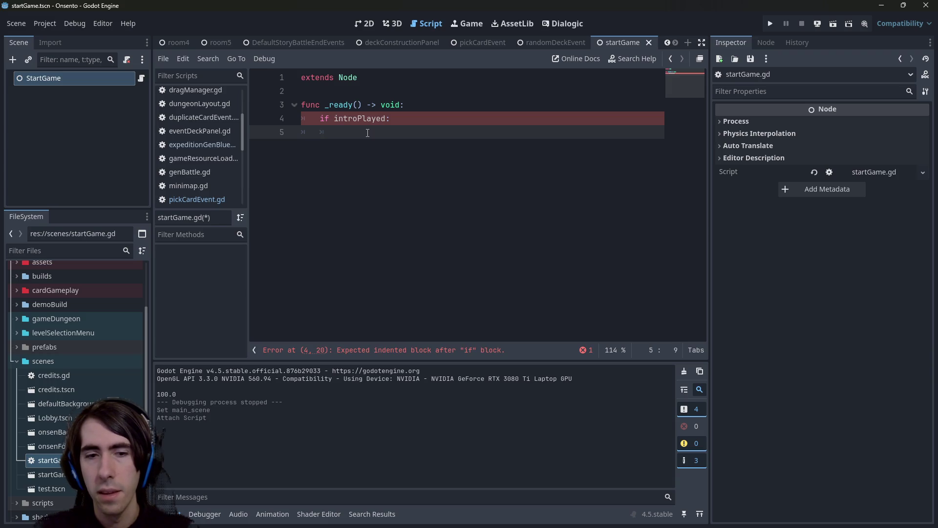
type("lobby")
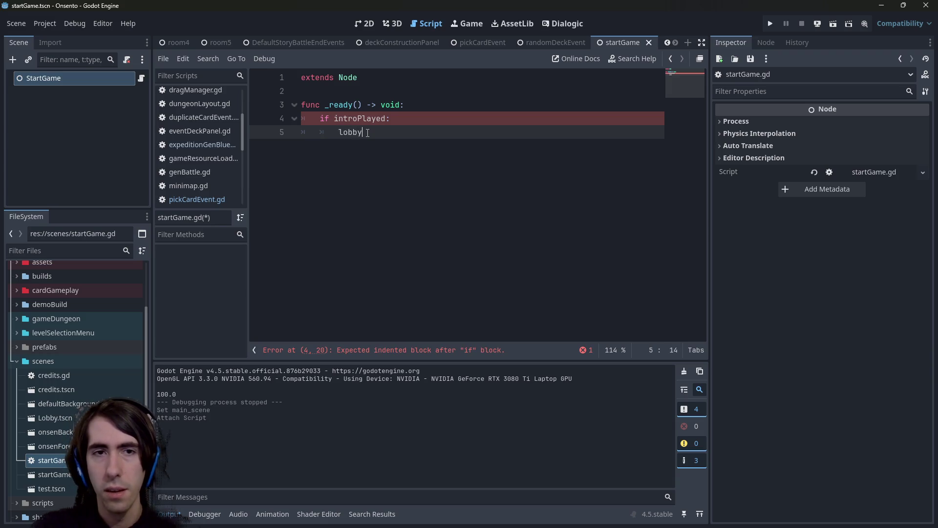
key("Return")
key("BackSpace")
type("else:")
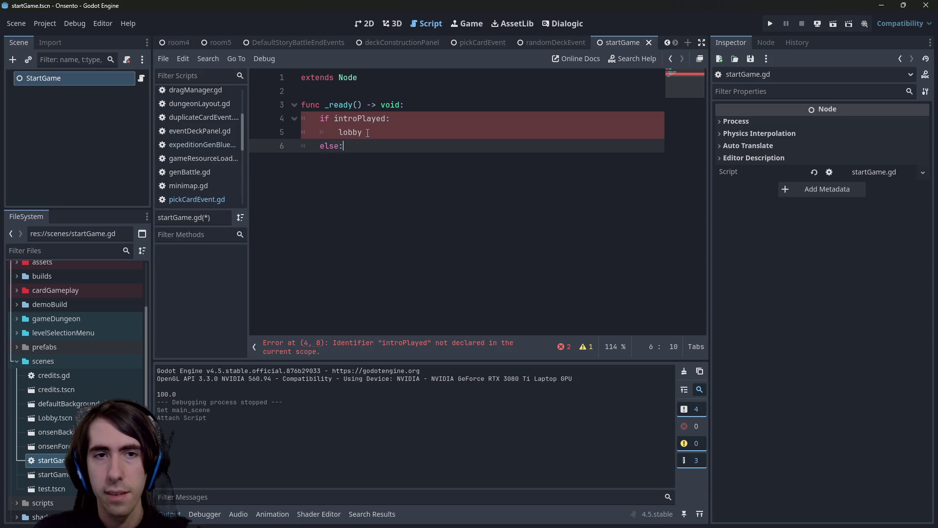
key("Return")
type("playIntro")
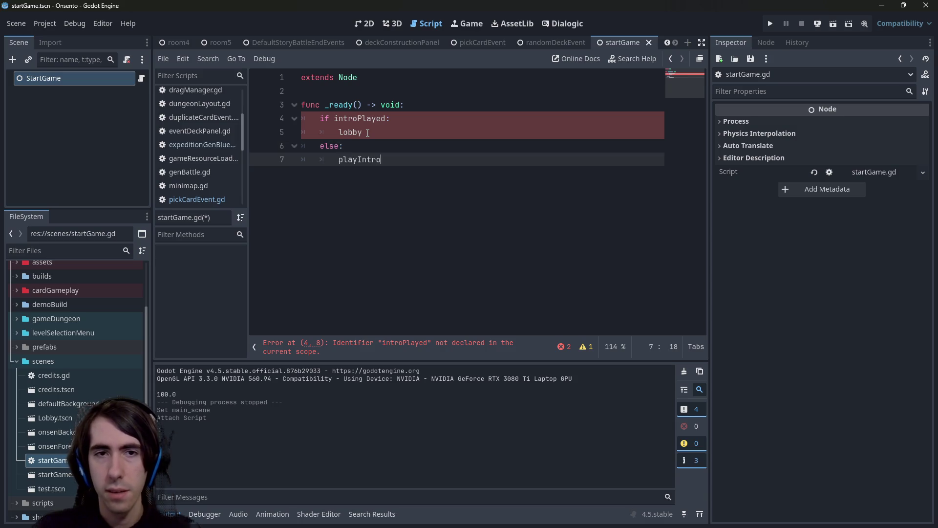
Add a PlayerData.changeSceneToFile(get_tree(), ) call after the playIntro line.
left_click(413, 95)
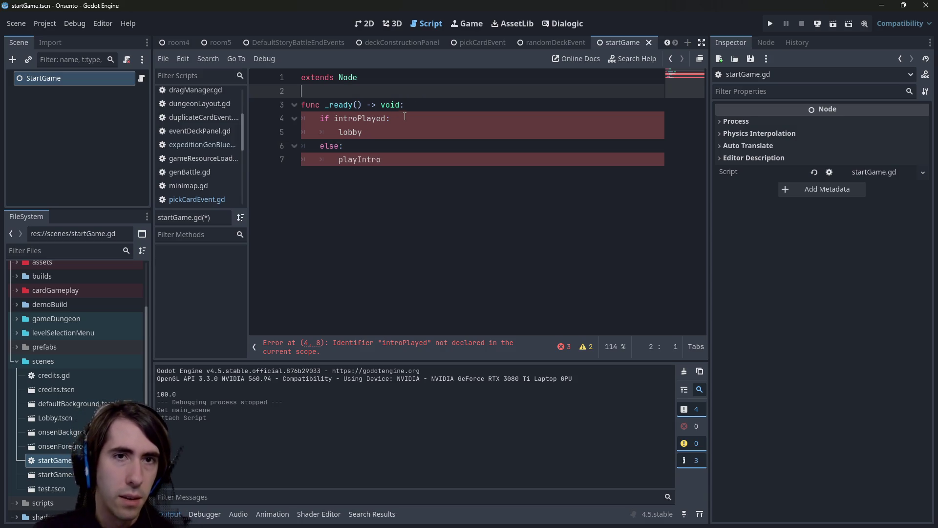
left_click(435, 163)
key("Return")
type("ge")
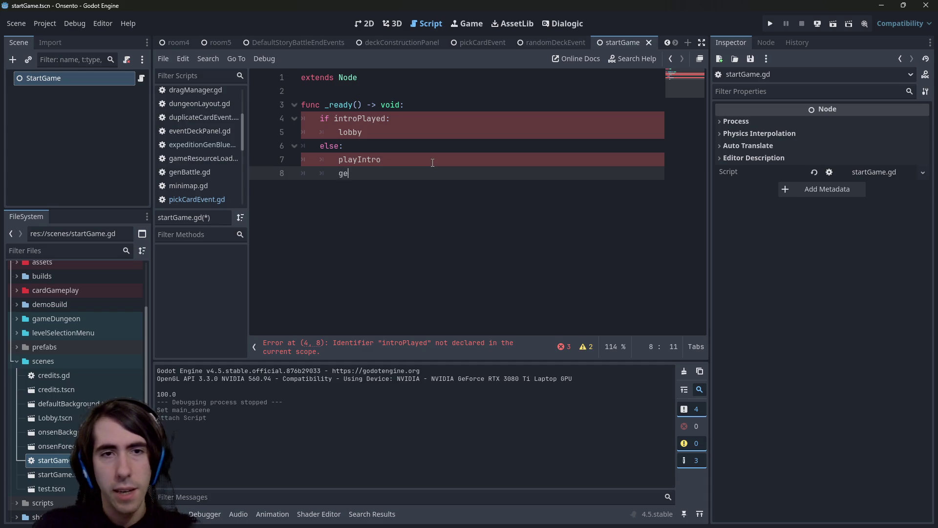
type("t_tree")
key("Return")
type(".l")
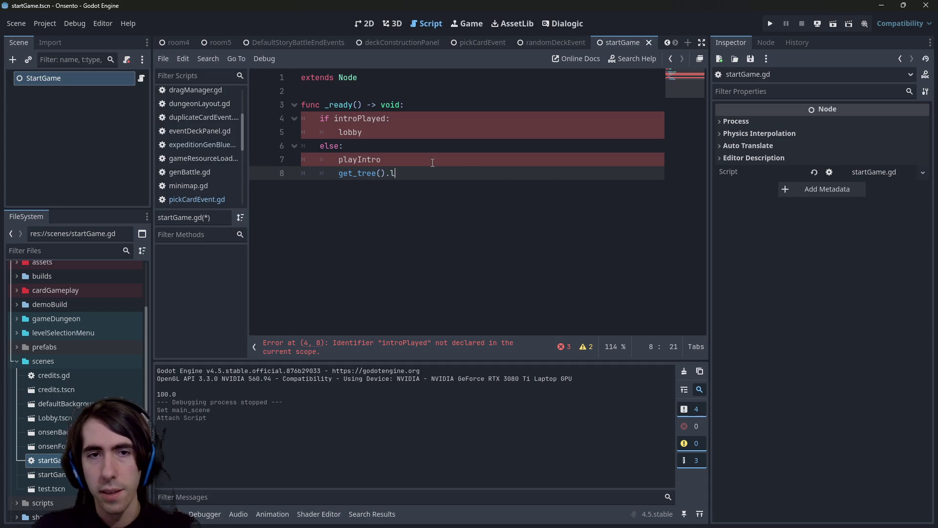
key("ctrl+BackSpace")
key("ctrl+BackSpace")
key("ctrl+BackSpace")
type("Player")
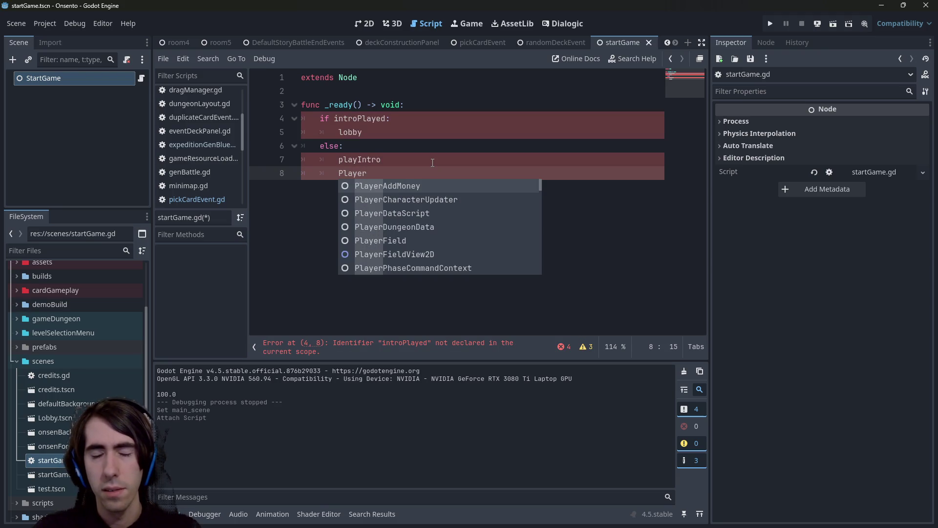
type("Data.")
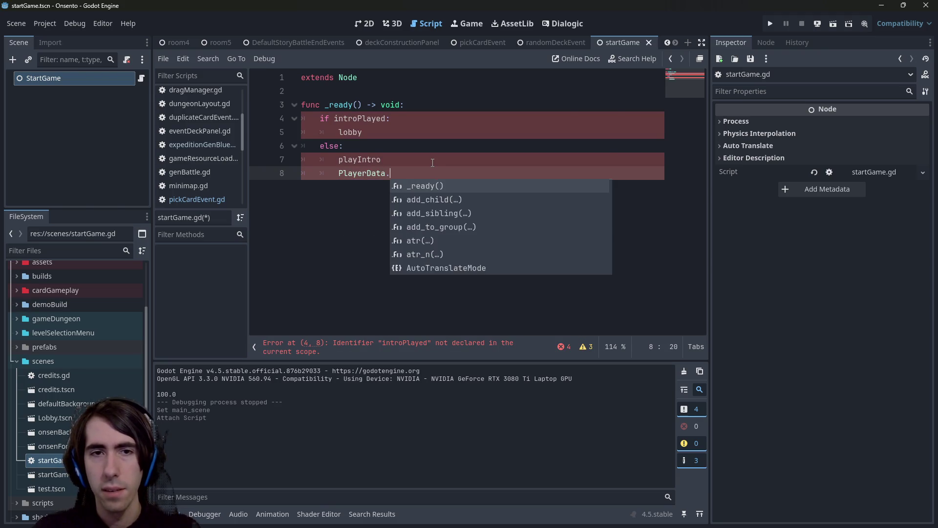
type("scene")
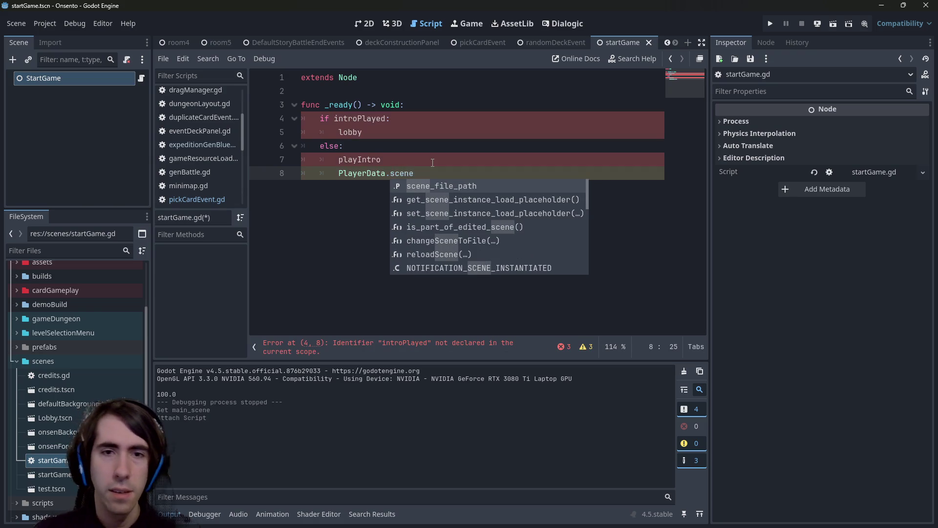
key("Down")
key("Down")
key("Down")
key("Return")
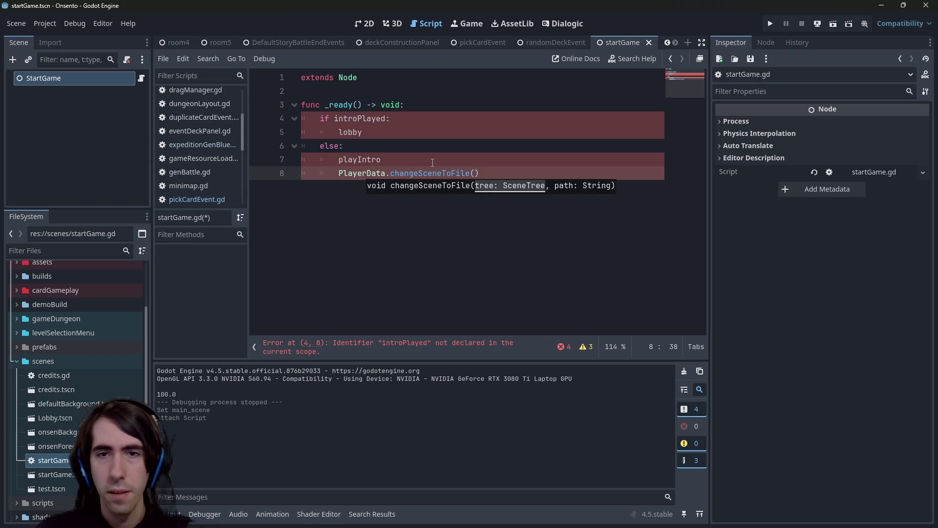
type("get_tree(),")
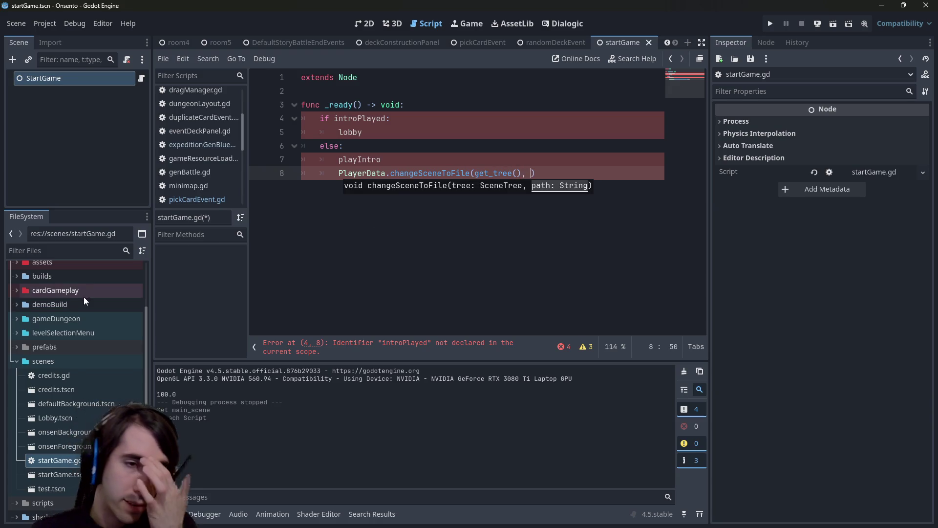
Copy the Lobby.tscn file path and put the caret at the end of line 1.
right_click(53, 418)
left_click(74, 371)
left_click(460, 82)
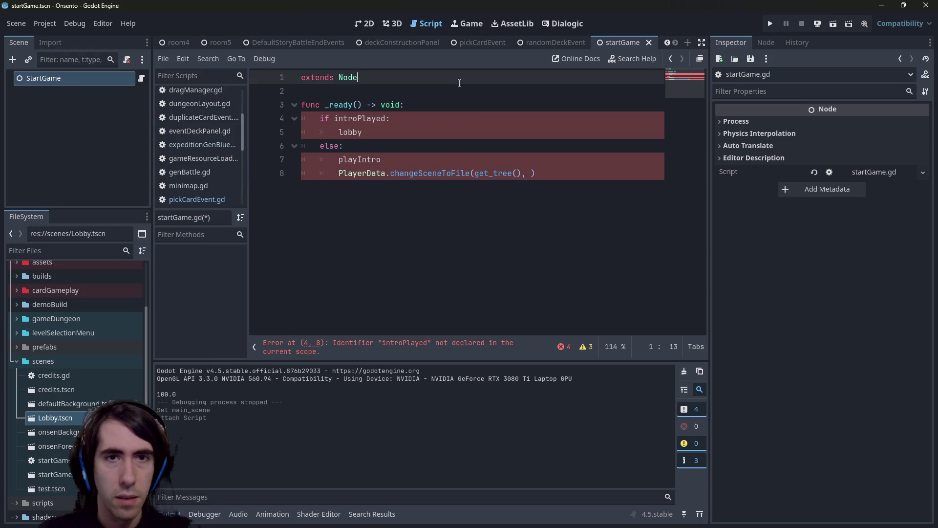
key("Return")
key("Return")
type("@export var")
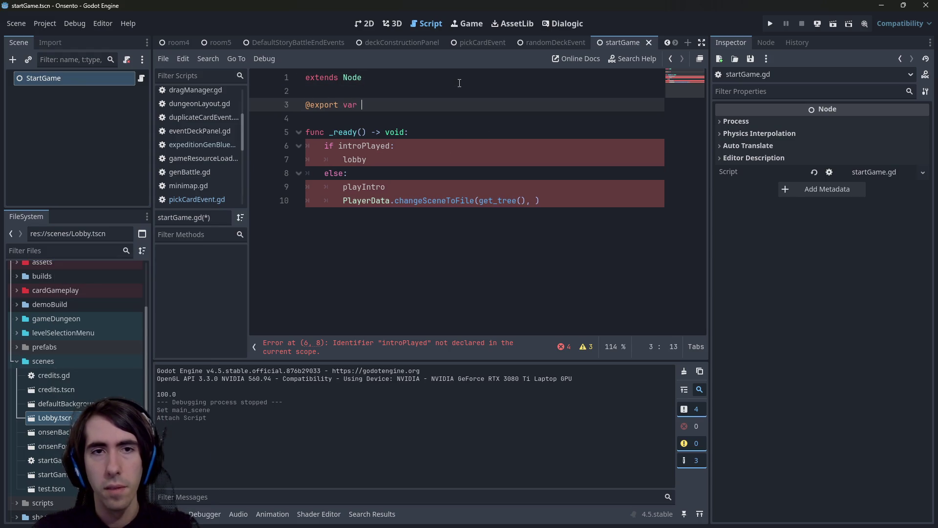
key("BackSpace")
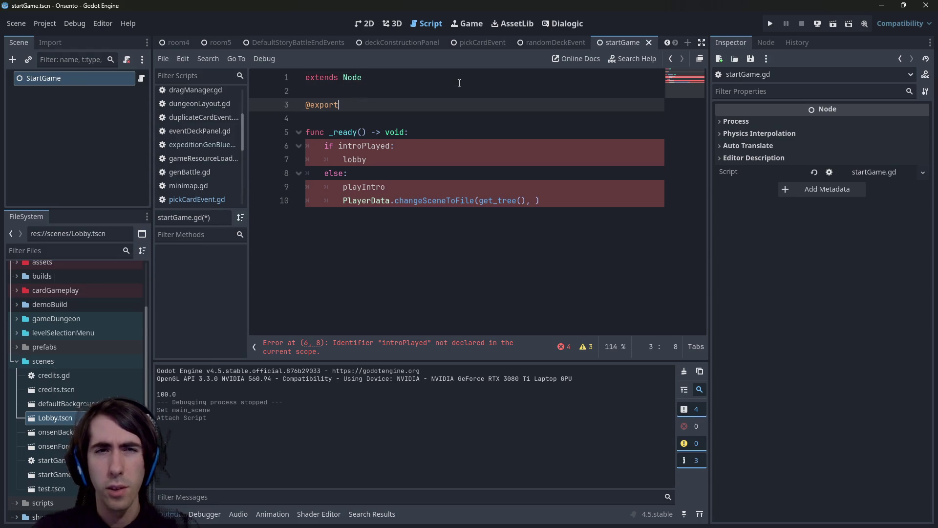
type("_file")
key("Return")
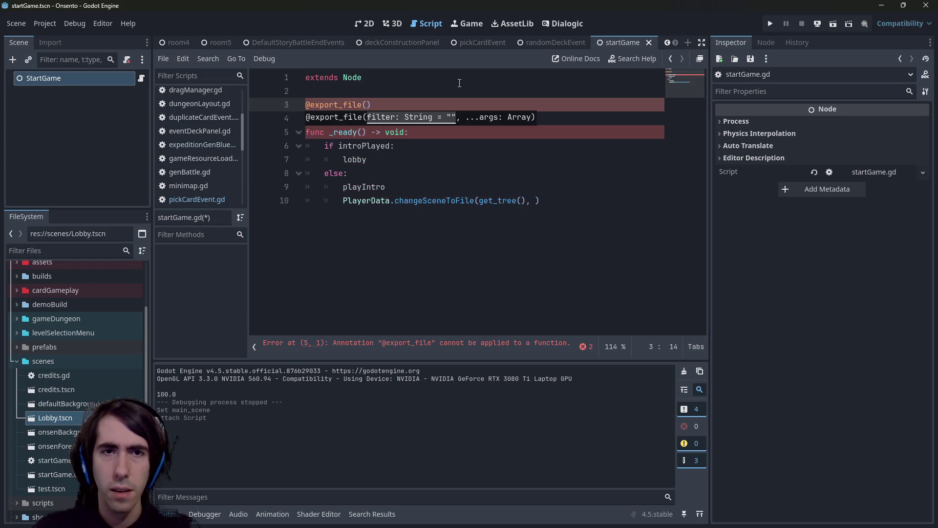
type("\"*.t")
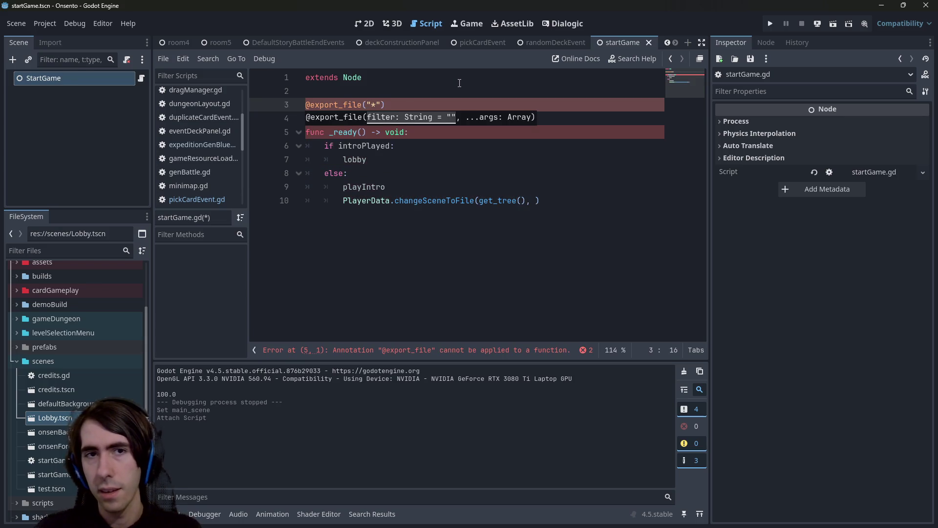
type("scn\") var lobb")
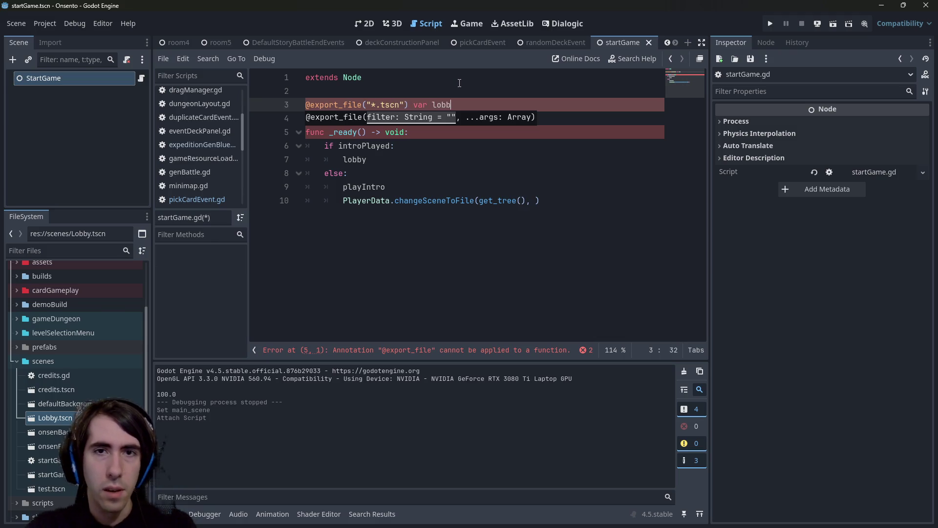
type("yPath")
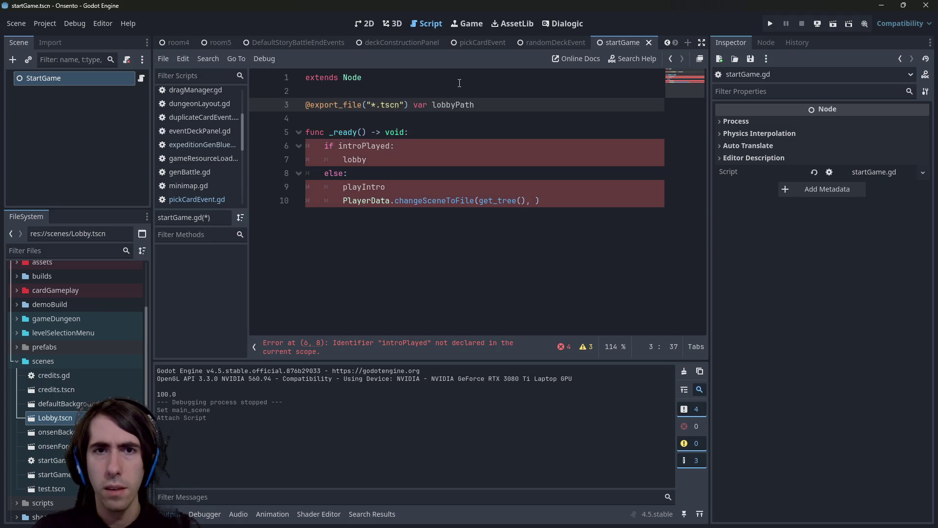
Replace playIntro on line 9 with PlayerData.lobby.
left_click(409, 184)
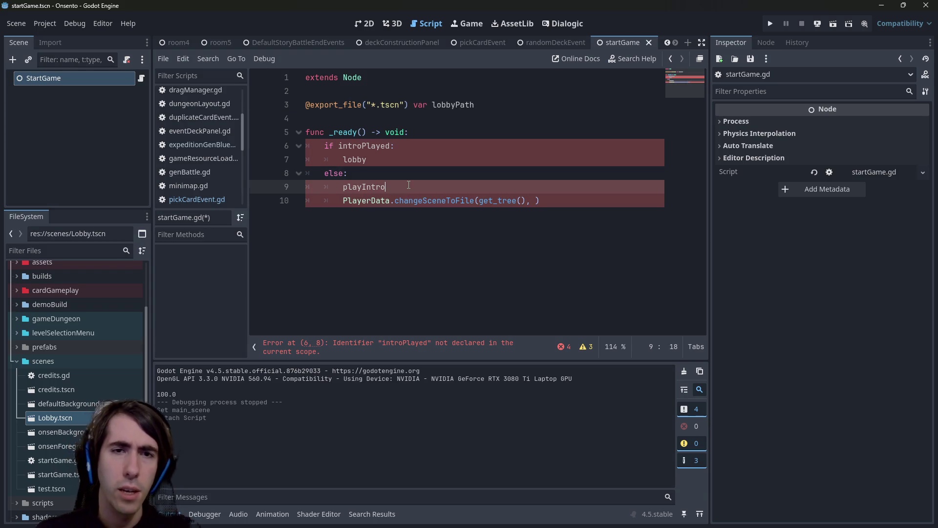
type("Polayer")
key("BackSpace")
key("BackSpace")
key("BackSpace")
type("P")
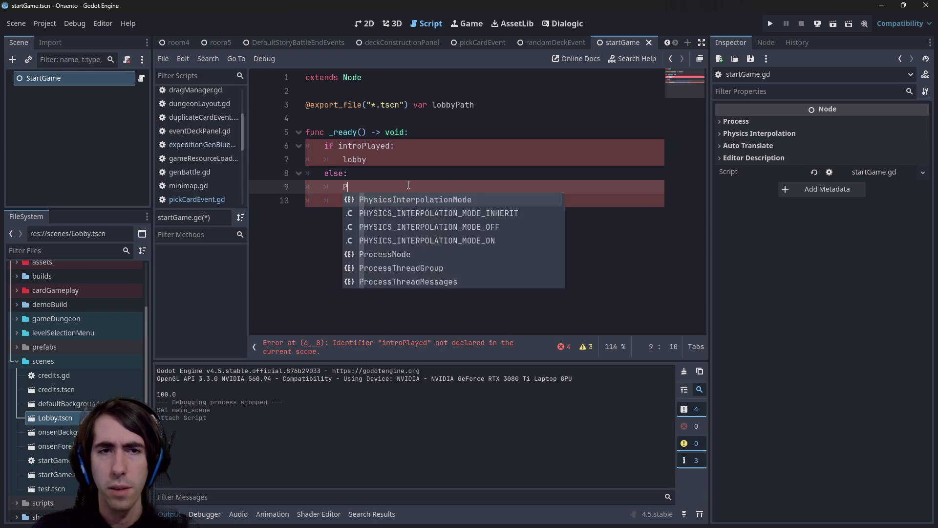
type("l;aye")
type("yer")
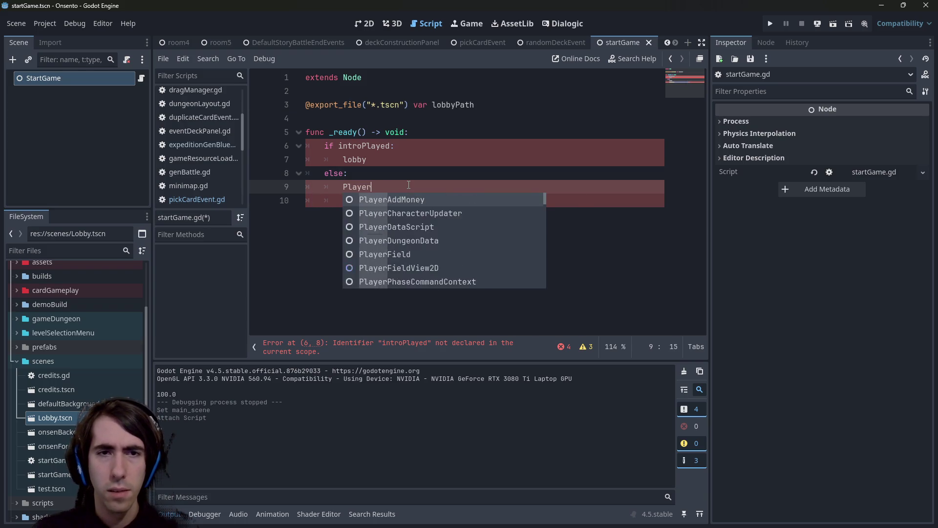
type("Data.lobby")
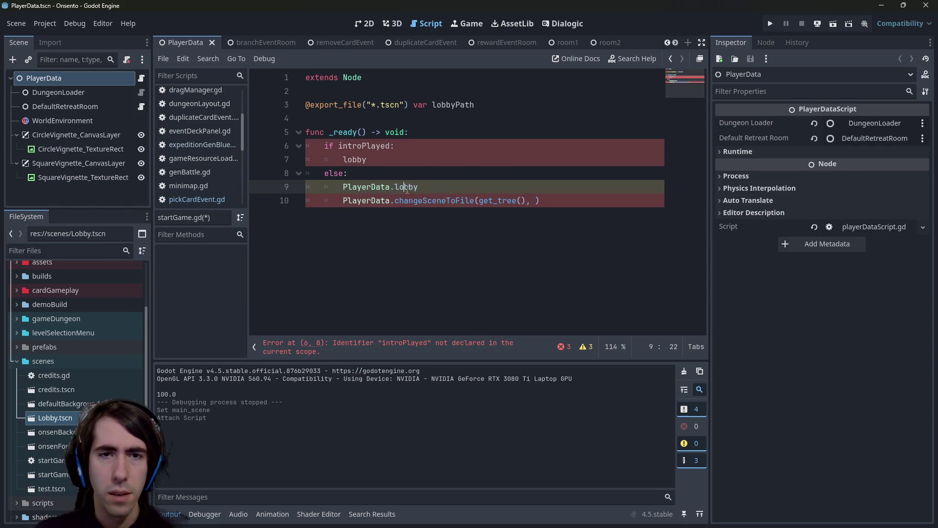
Search the PlayerData and QuestPlayerData scripts for 'lobby'.
left_click(430, 201, "ctrl")
key("ctrl+f")
type("lobby")
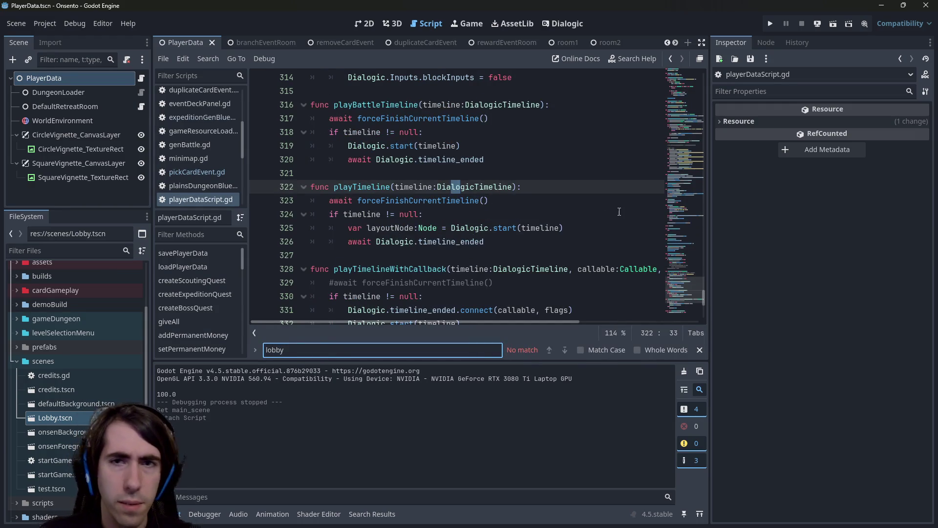
scroll(537, 220, "up", 1)
mouse_move(704, 301)
left_mouse_down()
mouse_move(680, 69)
mouse_move(624, 97)
left_mouse_up()
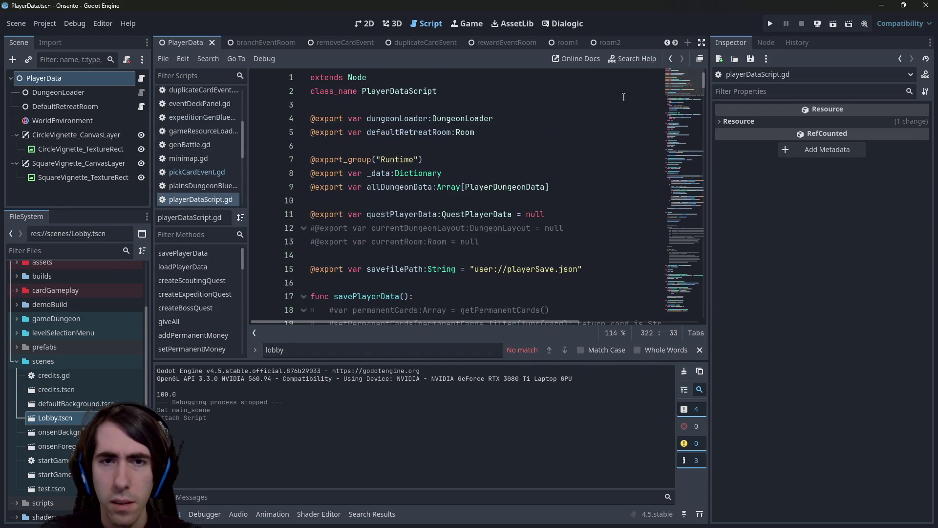
left_click(460, 214, "ctrl")
key("ctrl+f")
type("lo")
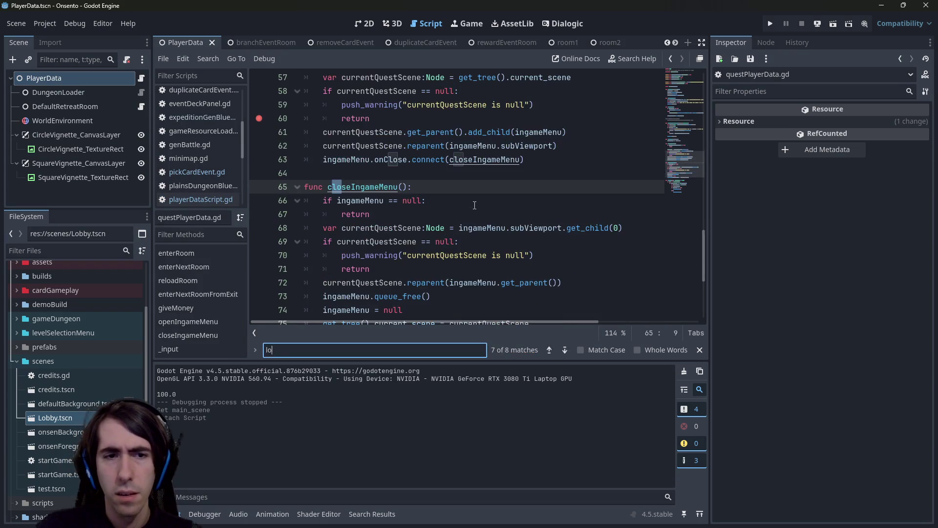
type("bby")
Read through questPlayerData.gd from the top down.
left_click(268, 122)
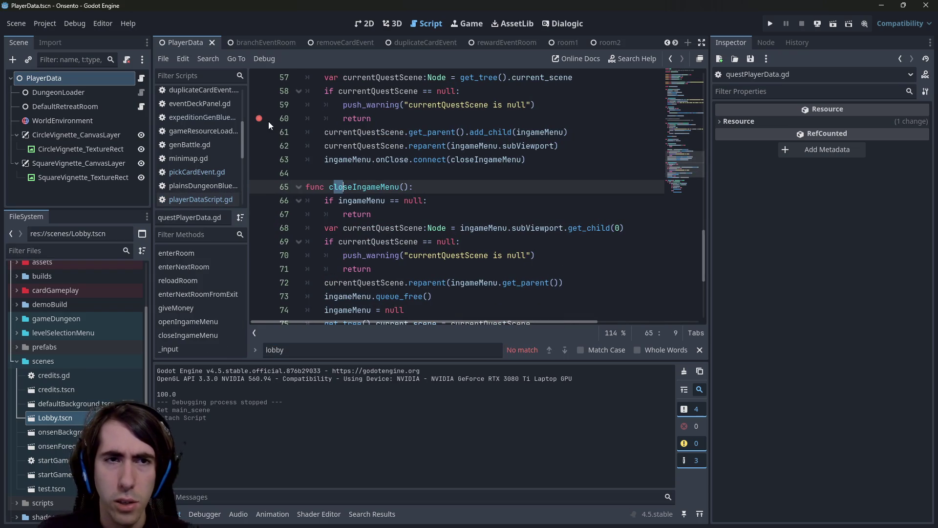
key("ctrl+Home")
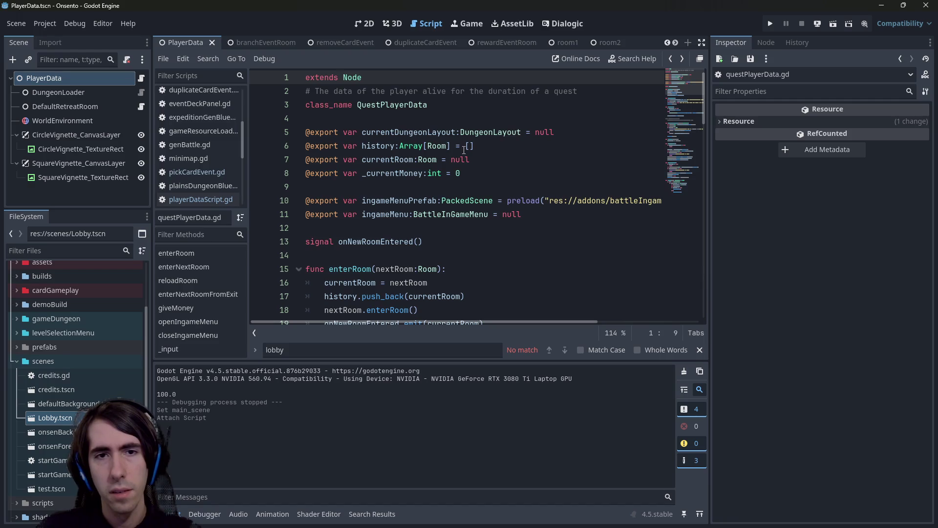
scroll(464, 150, "down", 5)
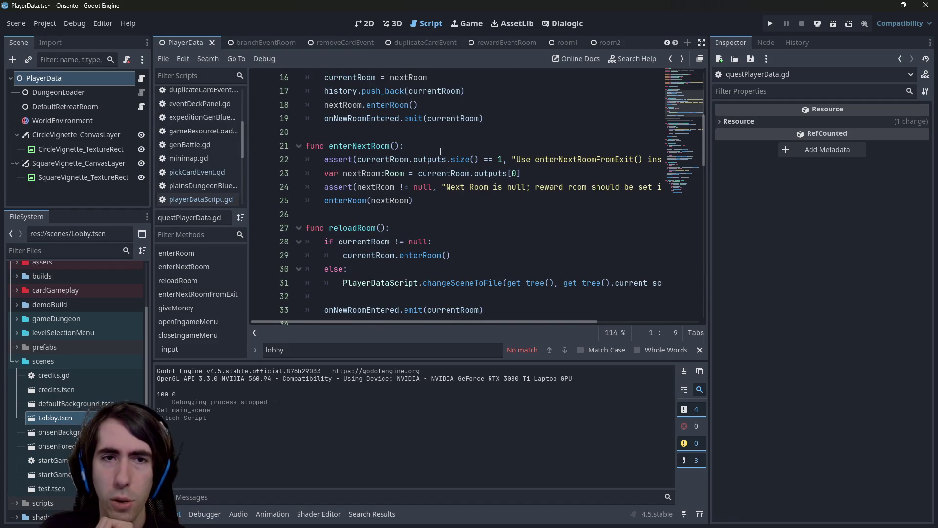
scroll(424, 152, "down", 3)
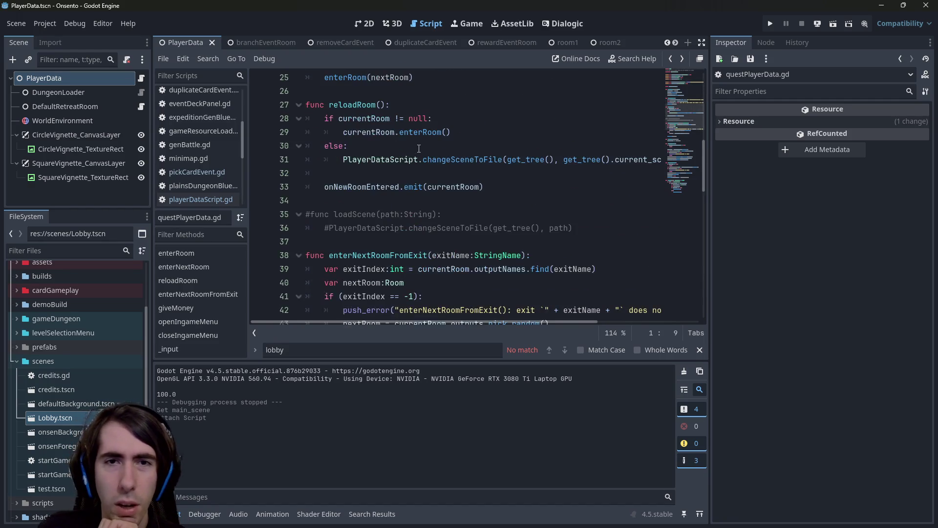
scroll(419, 148, "up", 3)
scroll(430, 157, "down", 9)
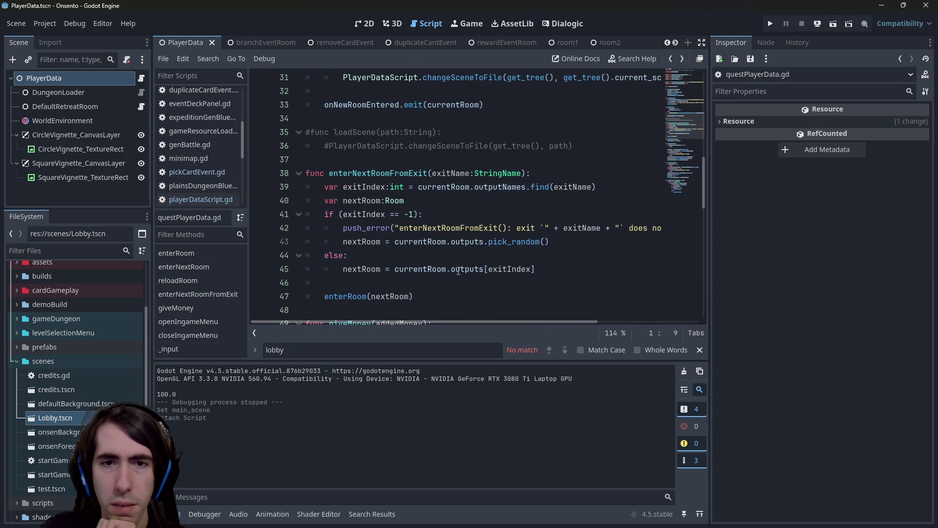
scroll(444, 266, "down", 5)
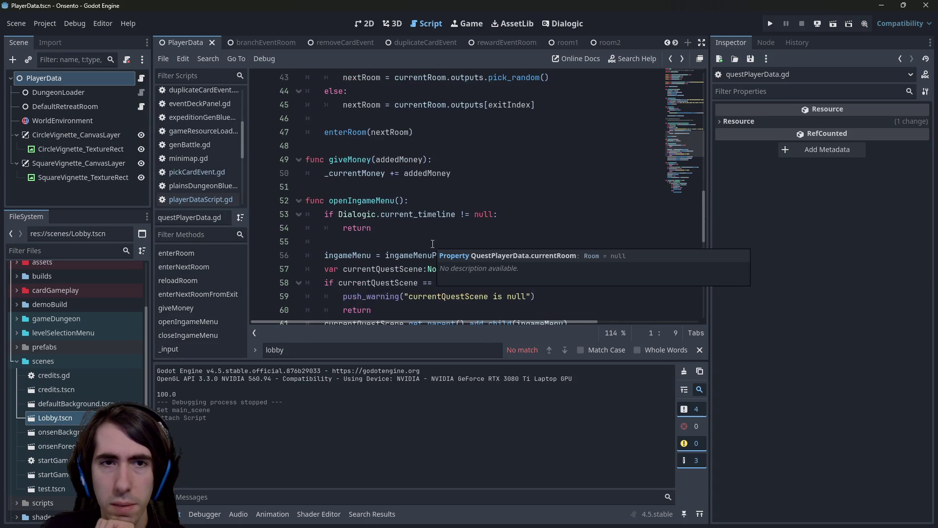
scroll(455, 194, "down", 1)
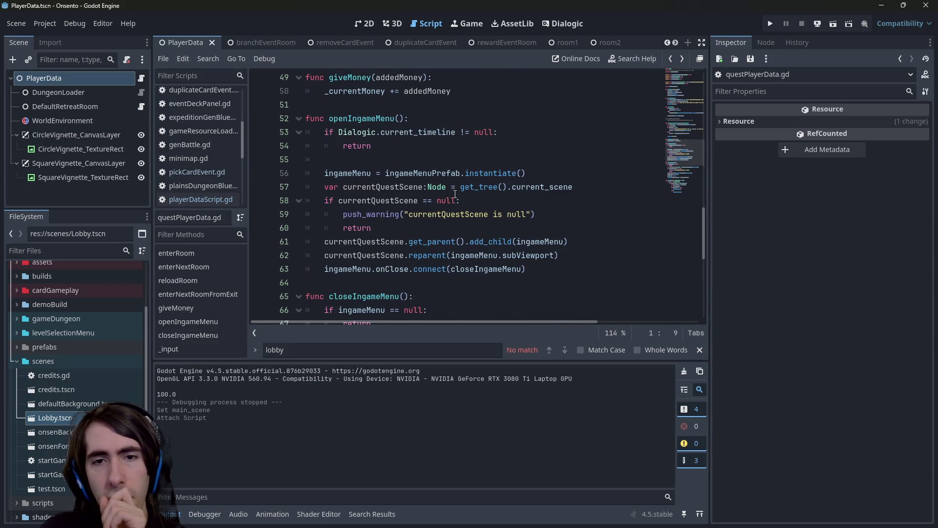
Inspect the currentRoom field at the top of questPlayerData.gd, then go back to playerDataScript.gd.
left_click(682, 81)
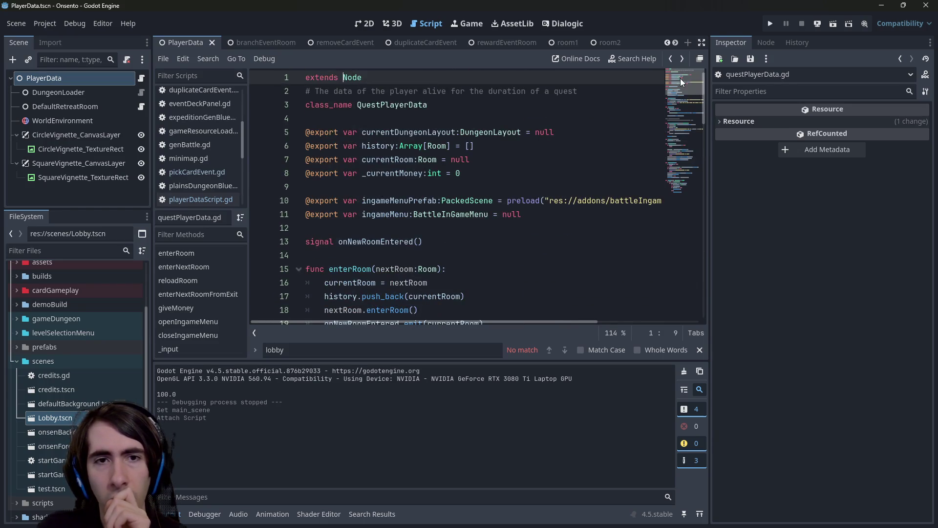
double_click(398, 161)
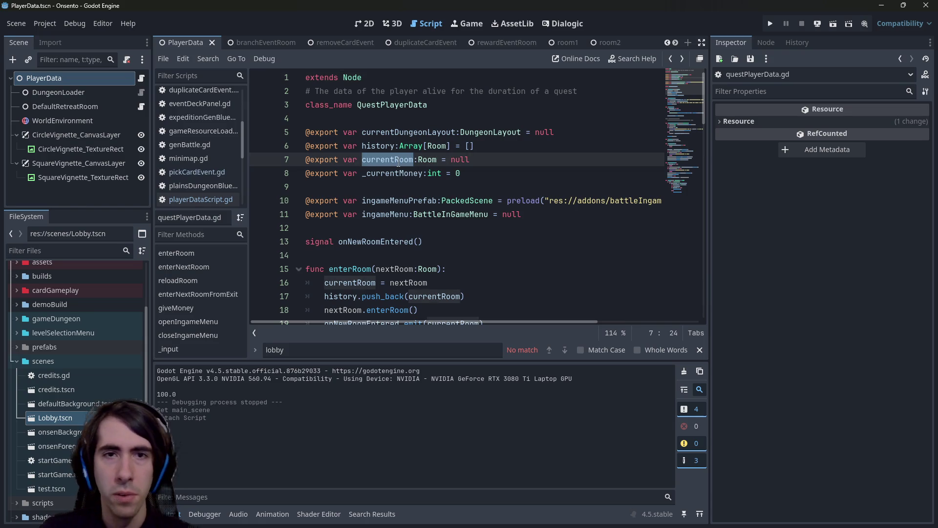
left_click(398, 162)
key("alt+Left")
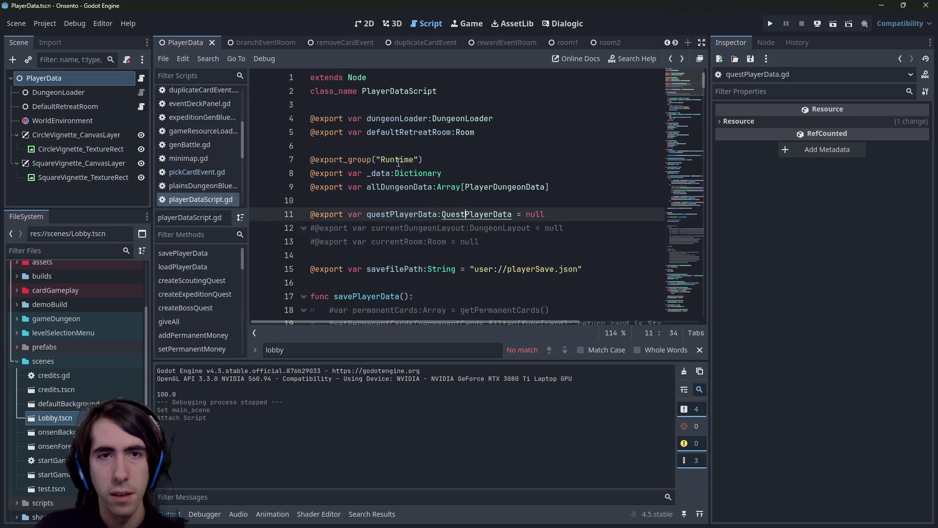
Search playerDataScript.gd for the uses of defaultRetreatRoom.
double_click(408, 133)
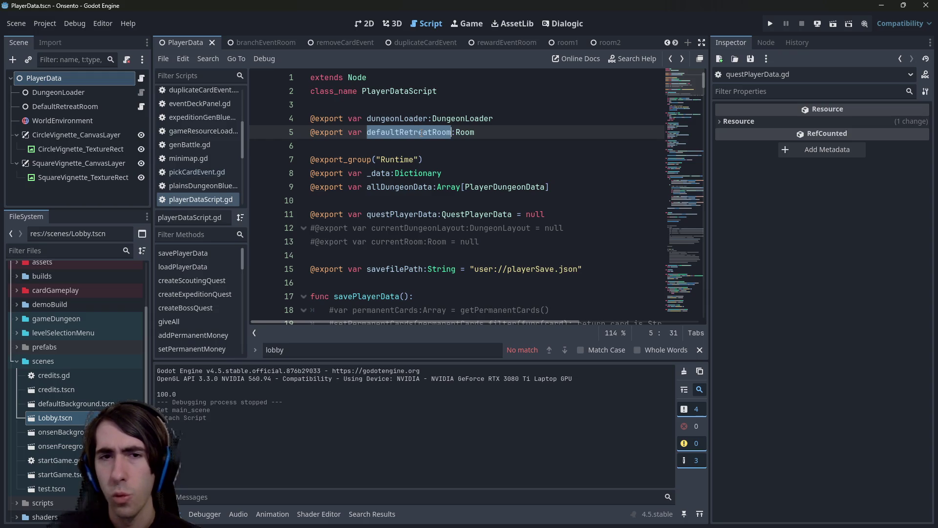
key("ctrl+f")
key("Return")
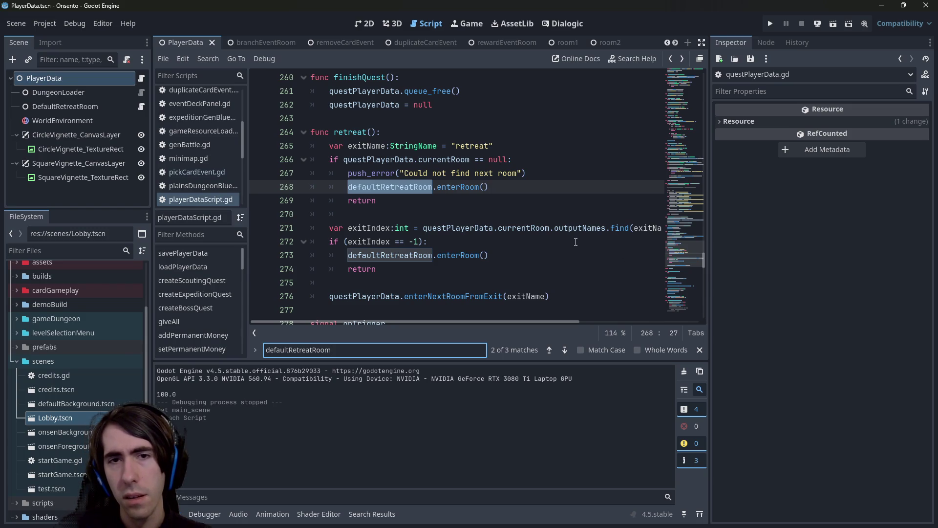
left_click_drag(672, 256, 666, 70)
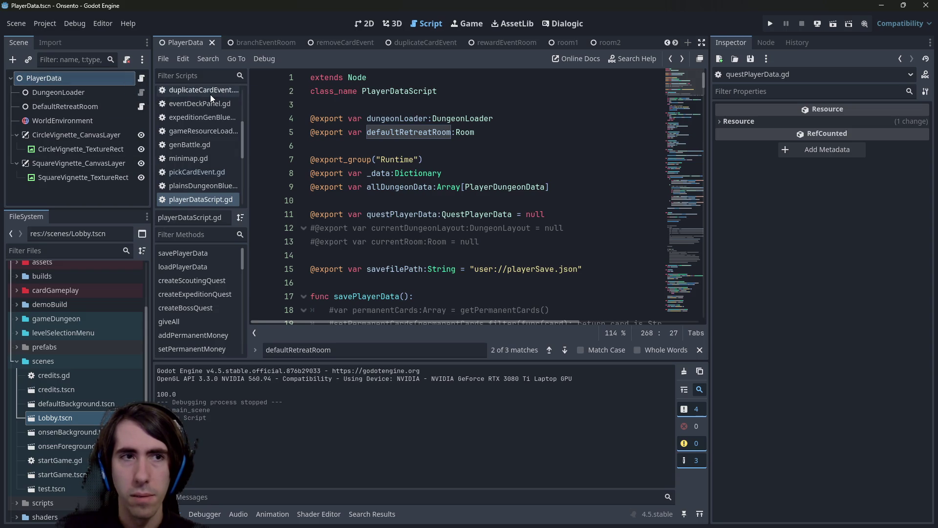
Insert blank lines below the savefilePath line, then return to the startGame scene.
left_click(614, 274)
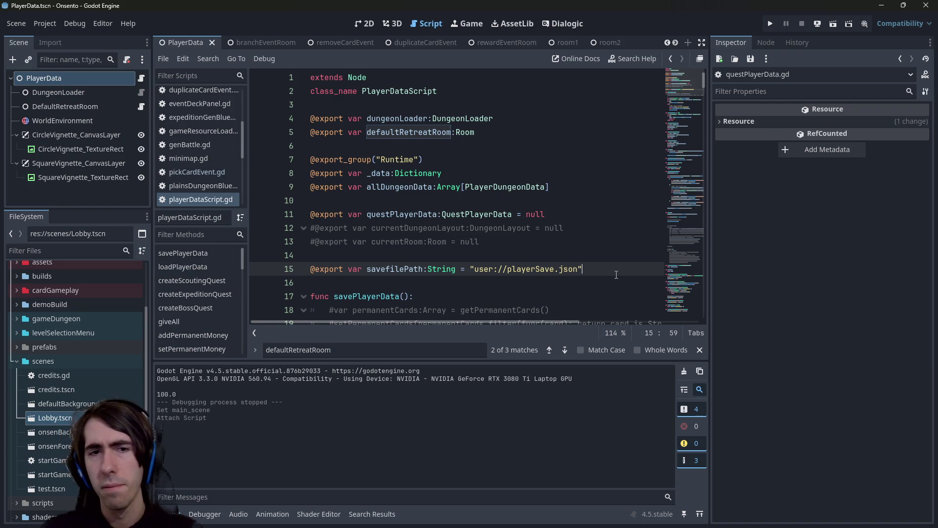
key("Return")
key("Return")
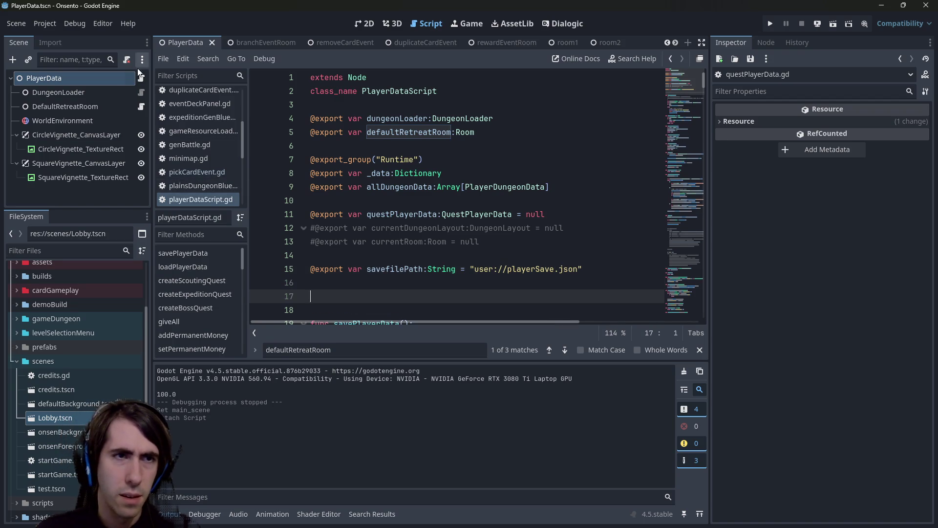
scroll(438, 42, "down", 6)
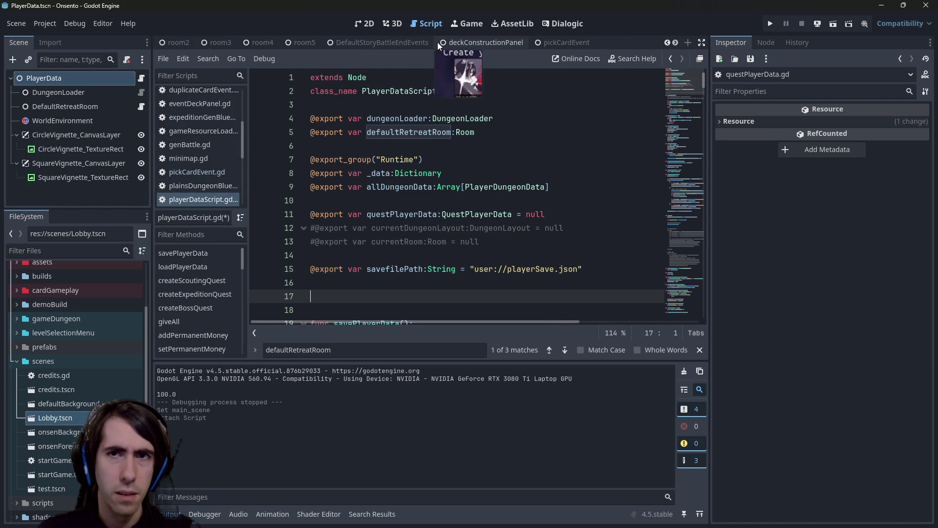
scroll(76, 352, "down", 3)
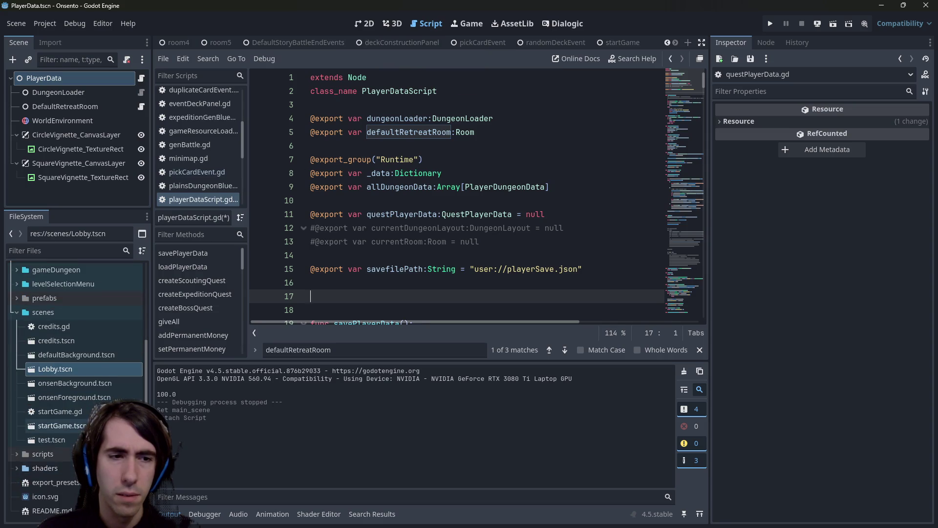
scroll(75, 352, "up", 5)
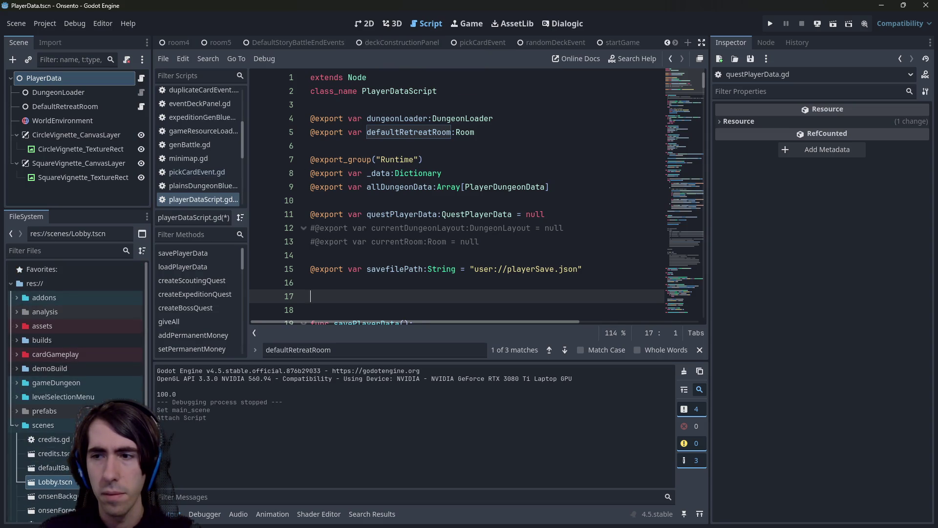
left_click(614, 40)
Copy the lobbyPath export from startGame.gd into playerDataScript.gd, type it as String, and save.
left_click(141, 79)
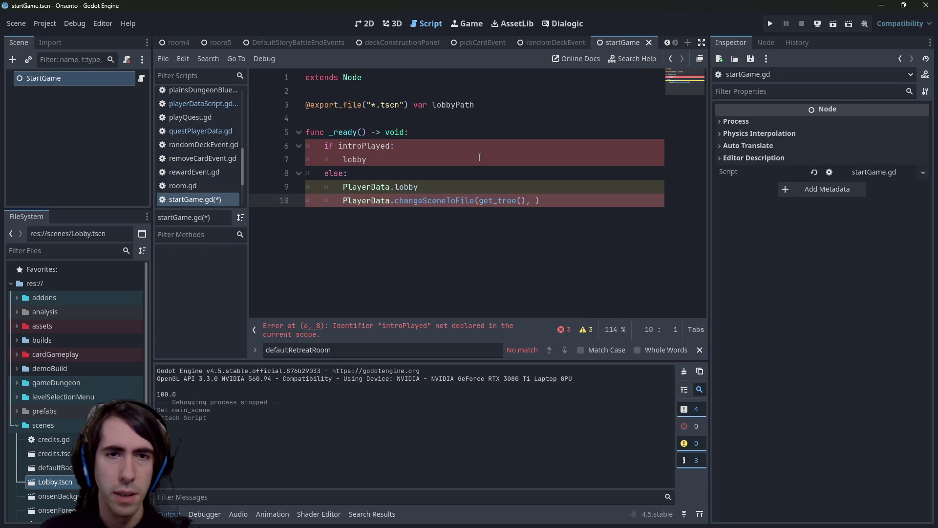
triple_click(512, 106)
left_click(224, 105)
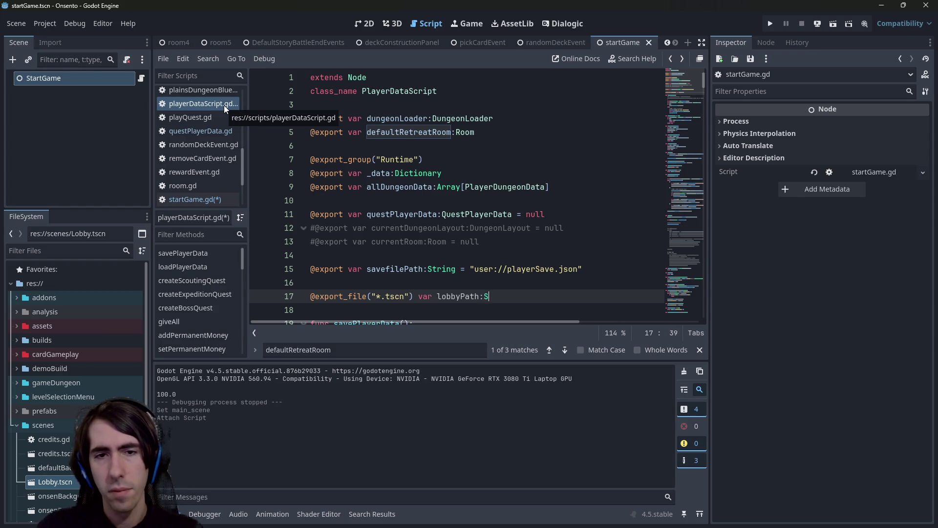
type("tring")
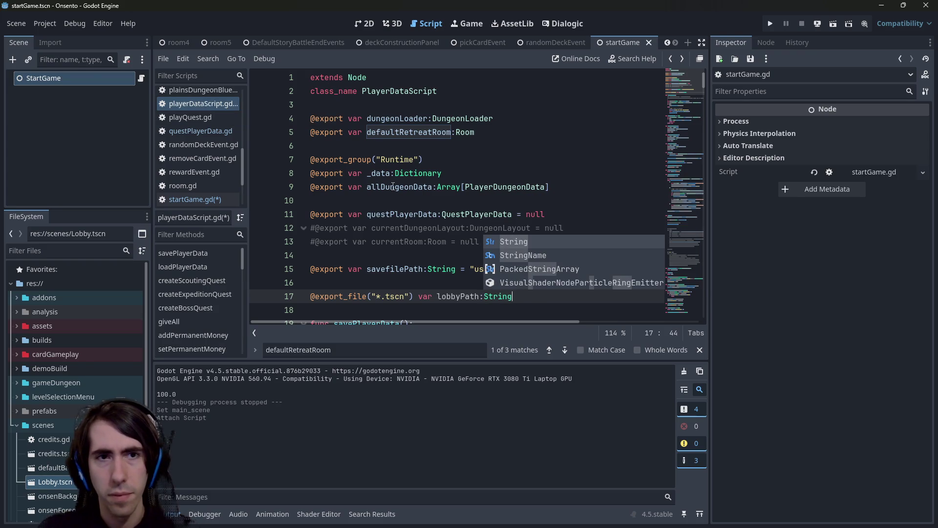
left_click(392, 187)
key("ctrl+s")
Quick-open startGame.tscn and then PlayerData.tscn.
key("shift+alt+o")
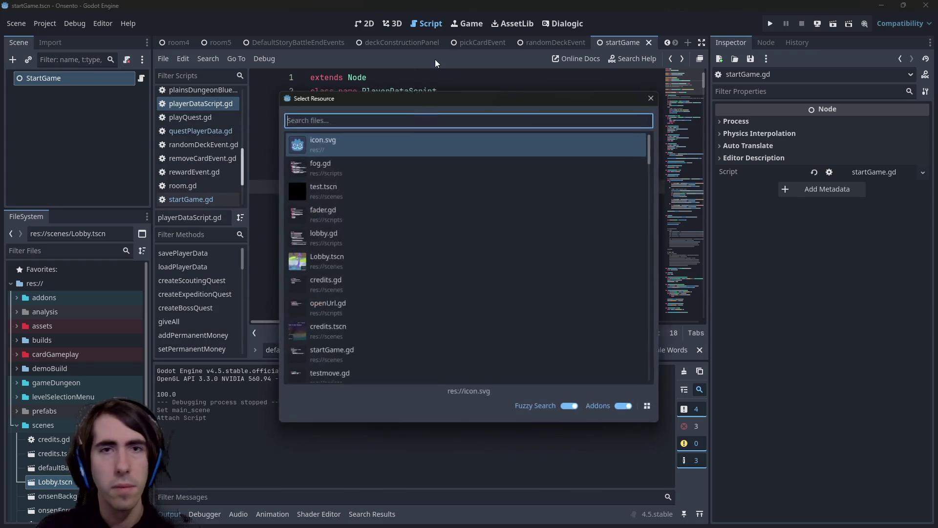
type("startgame")
key("Down")
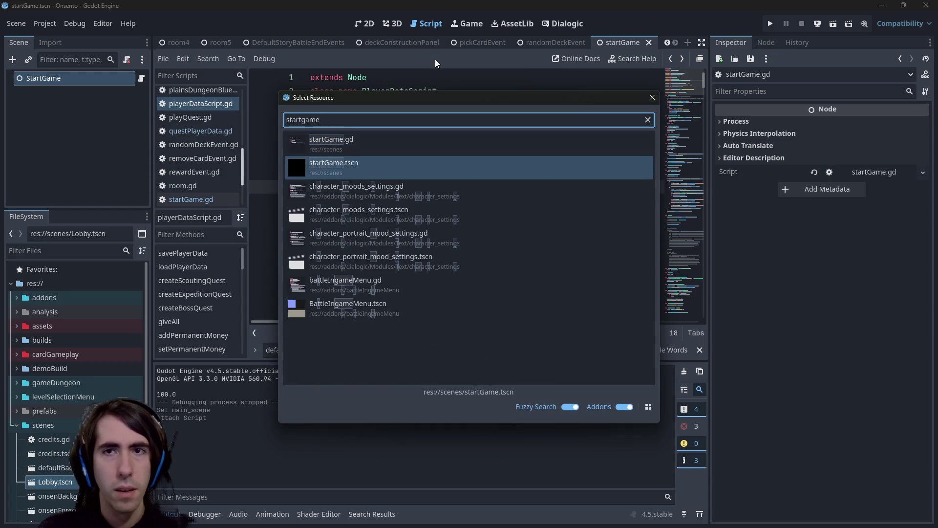
key("Return")
key("shift+alt+o")
type("playe")
type("rdata.tscn")
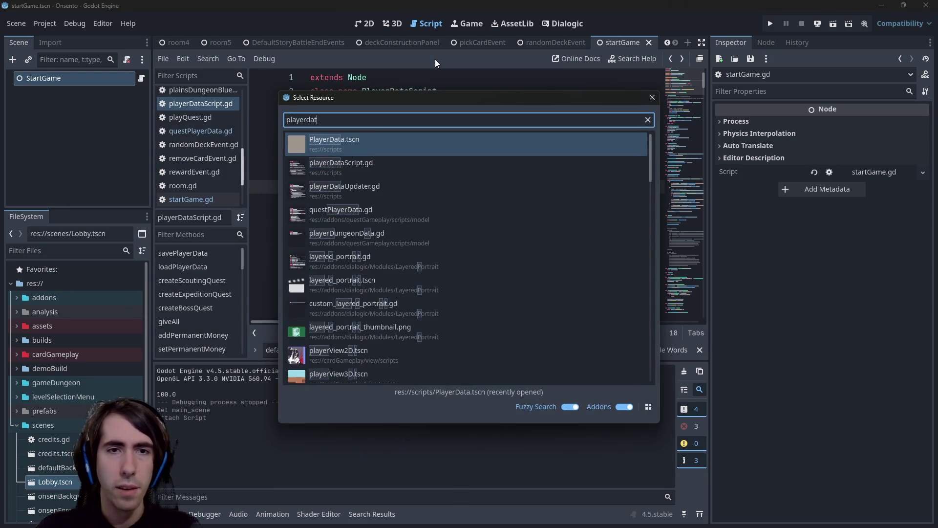
key("Return")
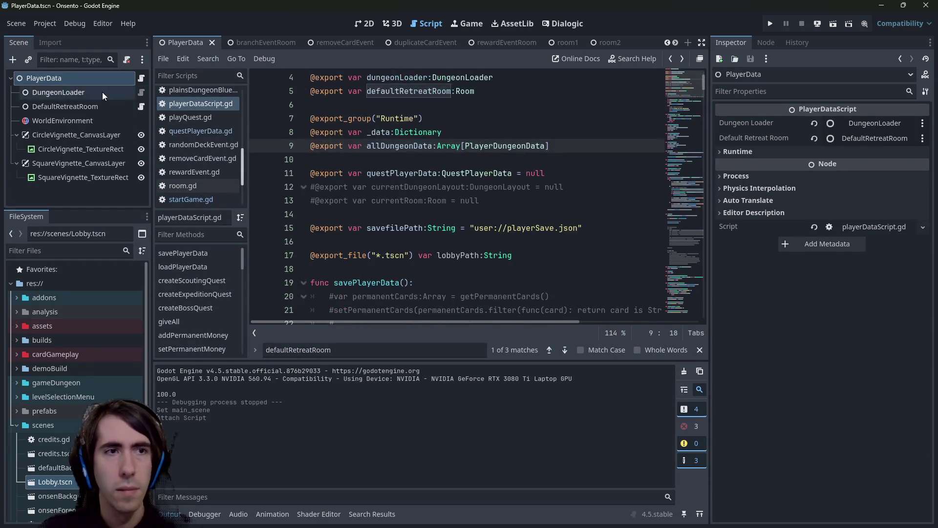
Inspect the Lobby Path property in the PlayerData root node's Runtime group.
left_click(90, 82)
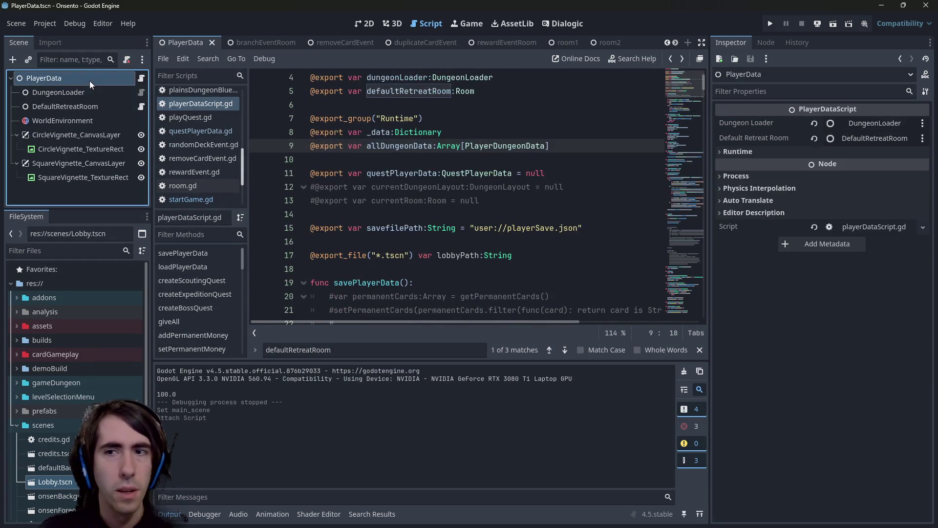
left_click(755, 153)
left_click(843, 232)
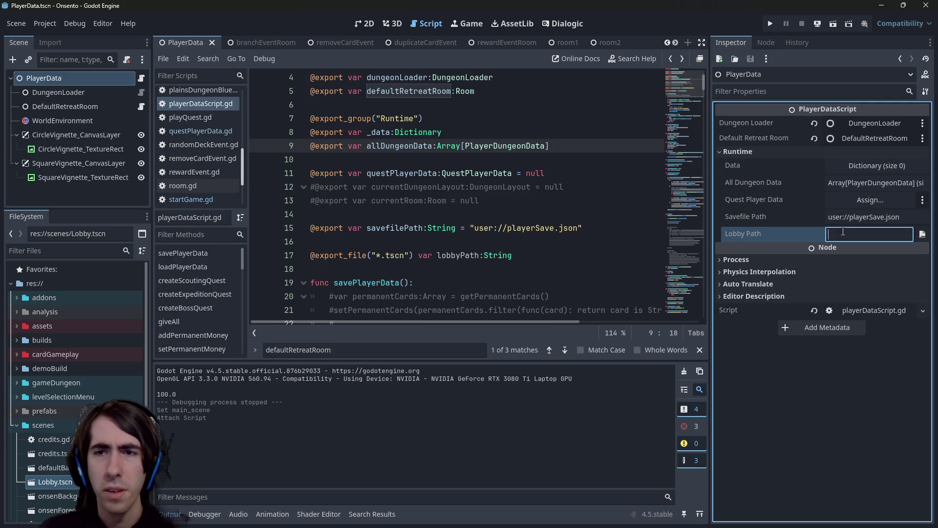
scroll(469, 237, "down", 1)
Move the lobbyPath export line below defaultRetreatRoom, separated by a blank line.
left_click(271, 208)
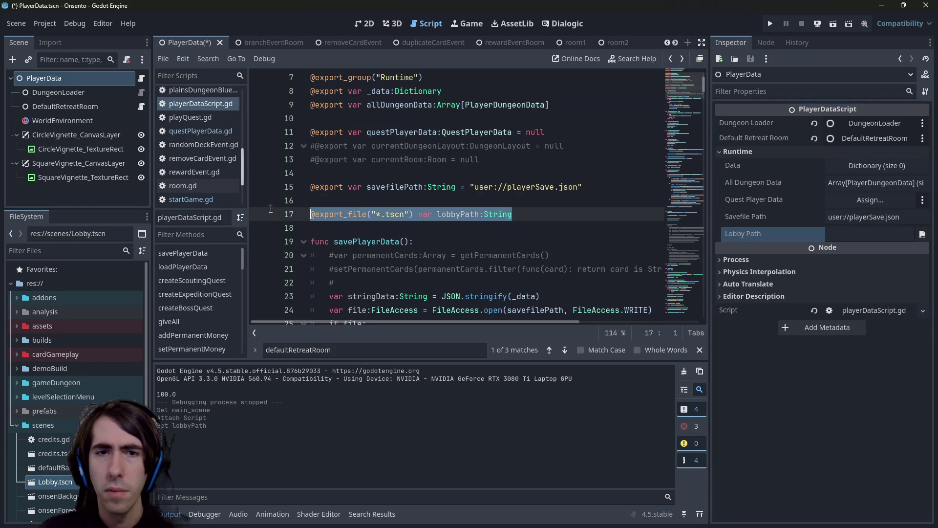
key("BackSpace")
key("BackSpace")
key("BackSpace")
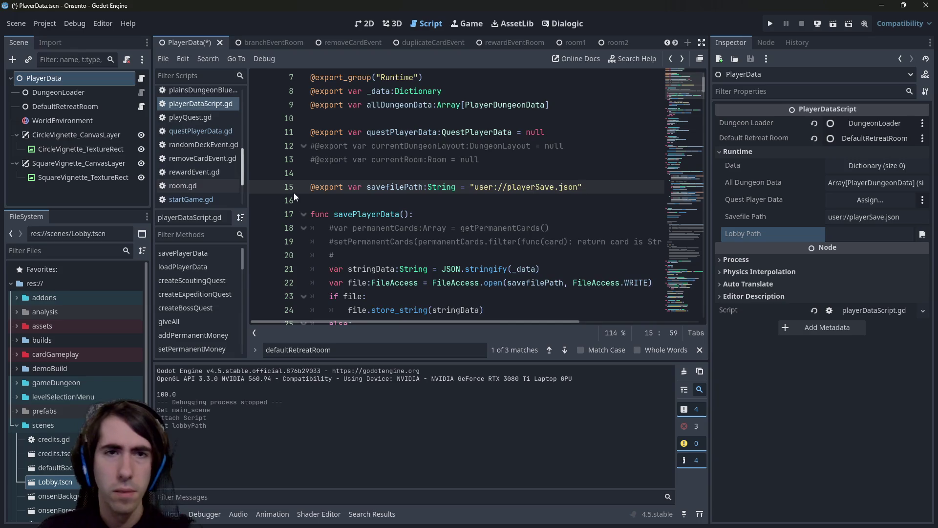
scroll(386, 192, "up", 2)
left_click(515, 145)
key("Return")
type("@export_file(\"*.tscn\") var lobbyPath:String")
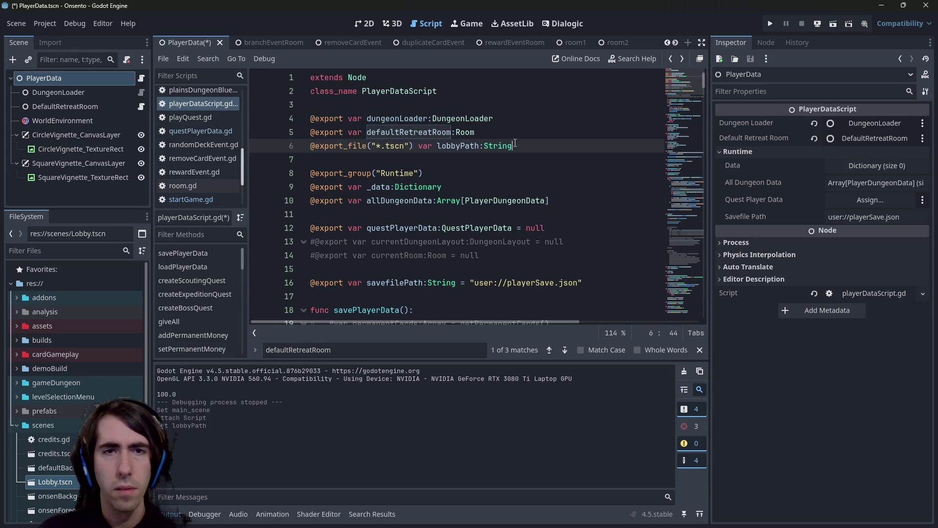
key("Up")
key("Return")
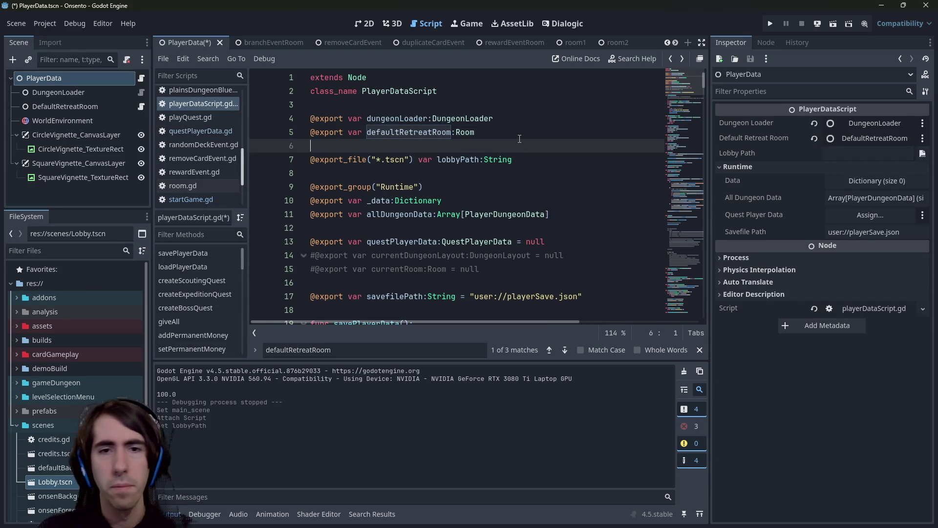
Move the savefilePath export below lobbyPath and save the script.
triple_click(440, 296)
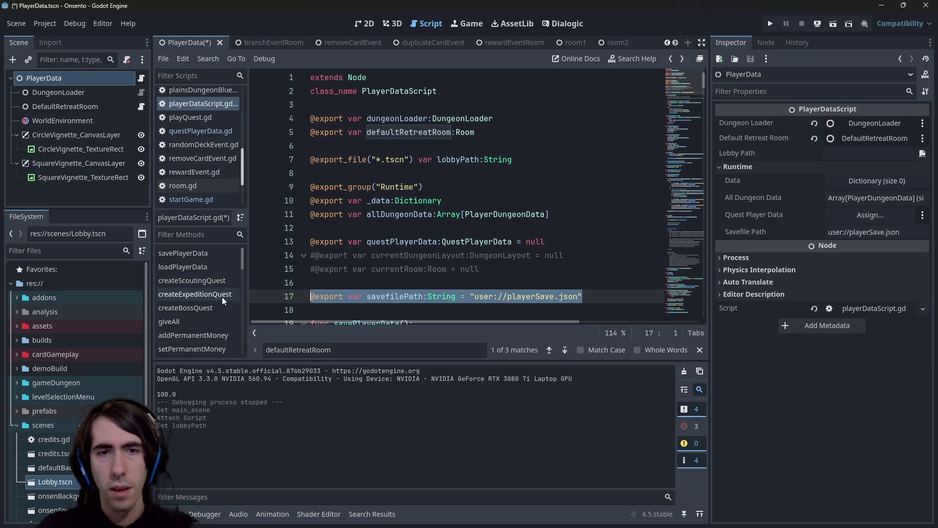
key("ctrl+x")
key("BackSpace")
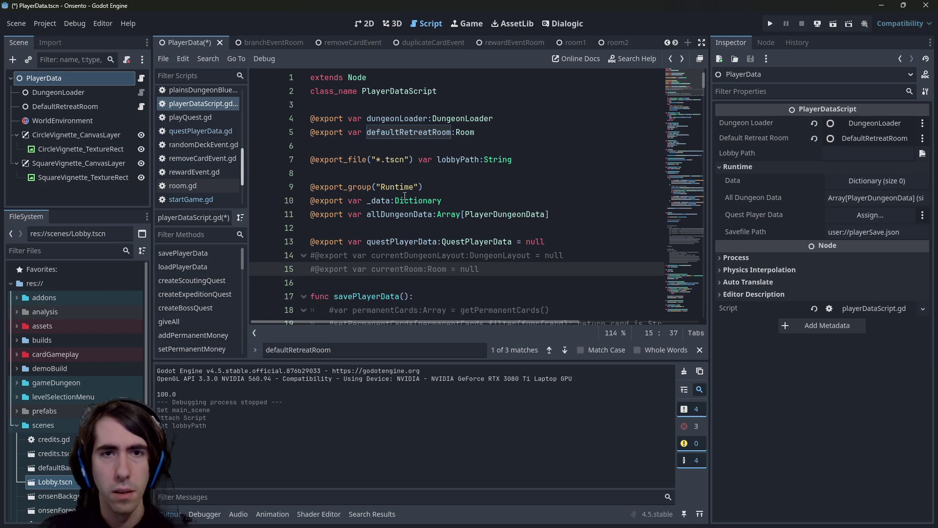
left_click(547, 165)
key("Return")
key("ctrl+v")
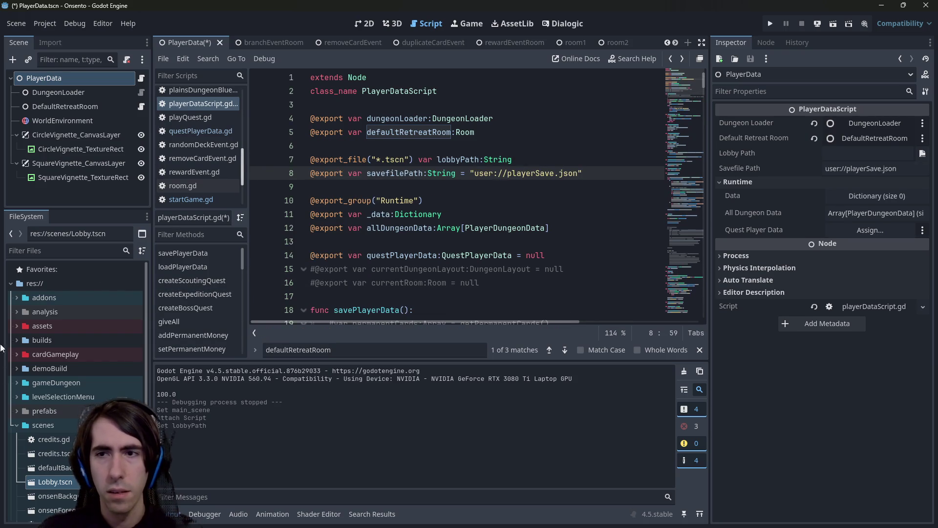
key("ctrl+s")
Set lobbyPath's default to "res://scenes/Lobby.tscn" using the Lobby file's Copy Path.
left_click(537, 160)
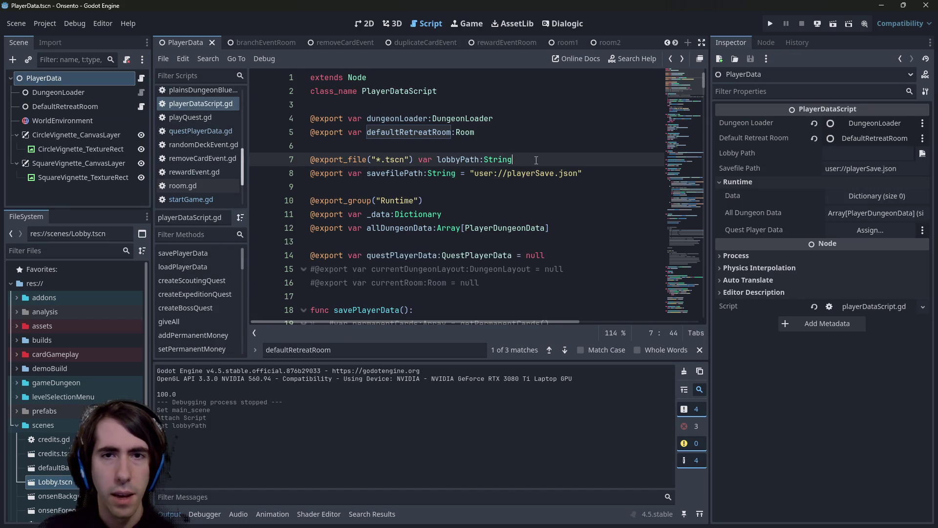
type("= \"")
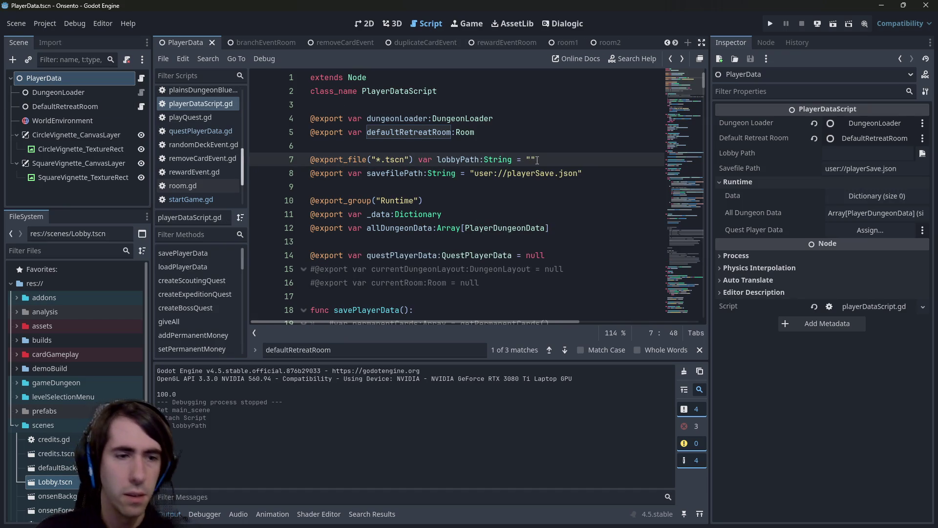
right_click(122, 482)
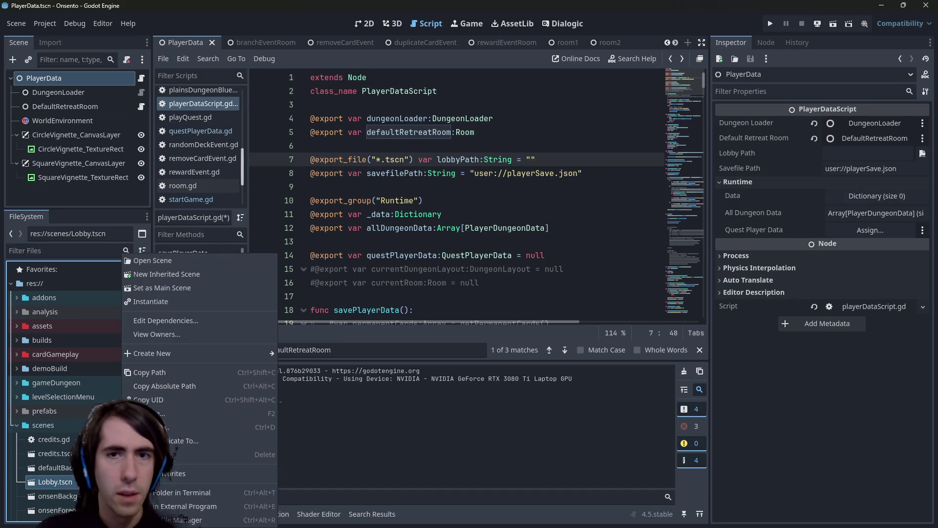
left_click(164, 370)
key("ctrl+v")
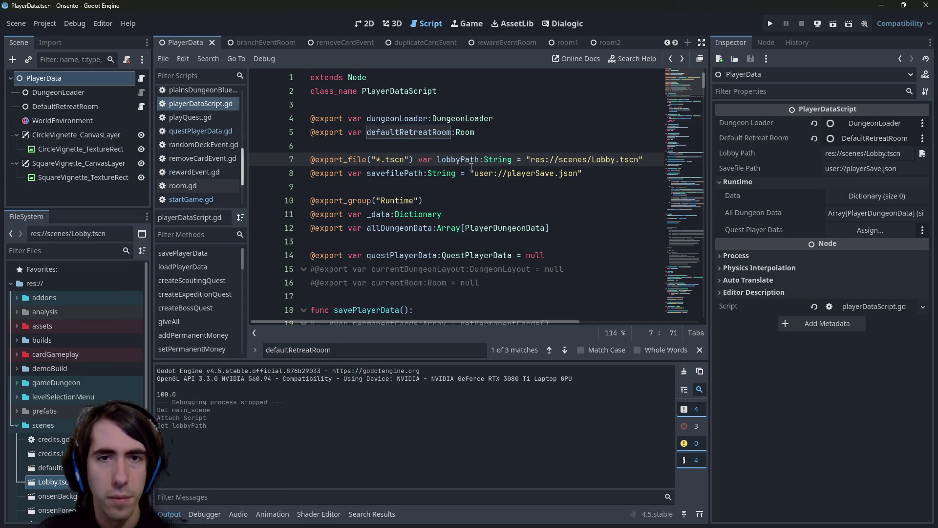
double_click(457, 159)
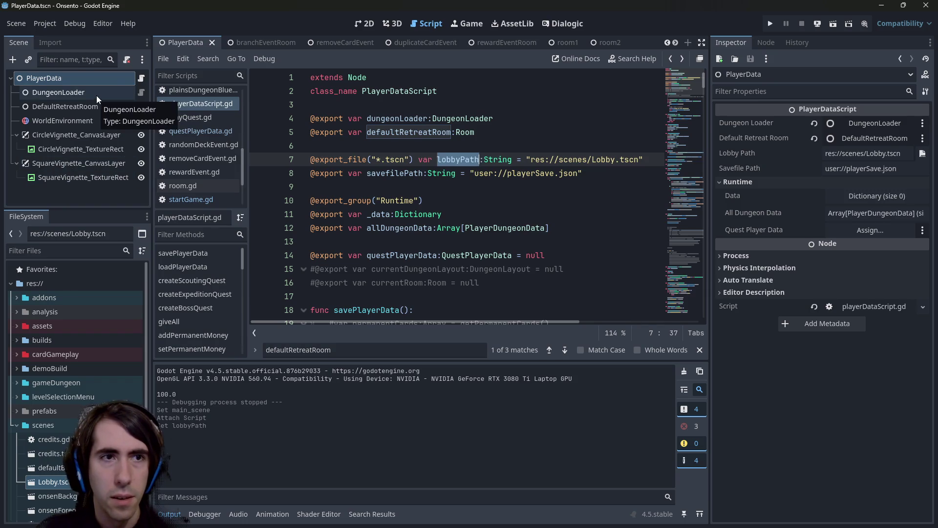
scroll(520, 274, "down", 2)
left_click(421, 214)
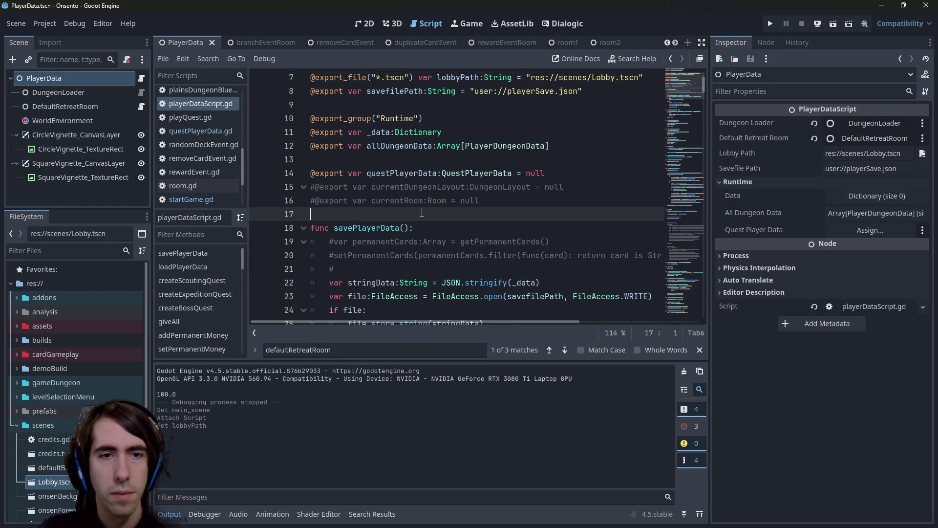
Write func goToLobby(): with the body changeSceneToFile(get_tree(), lobbyPath).
key("Return")
key("Return")
key("Up")
type("func goT")
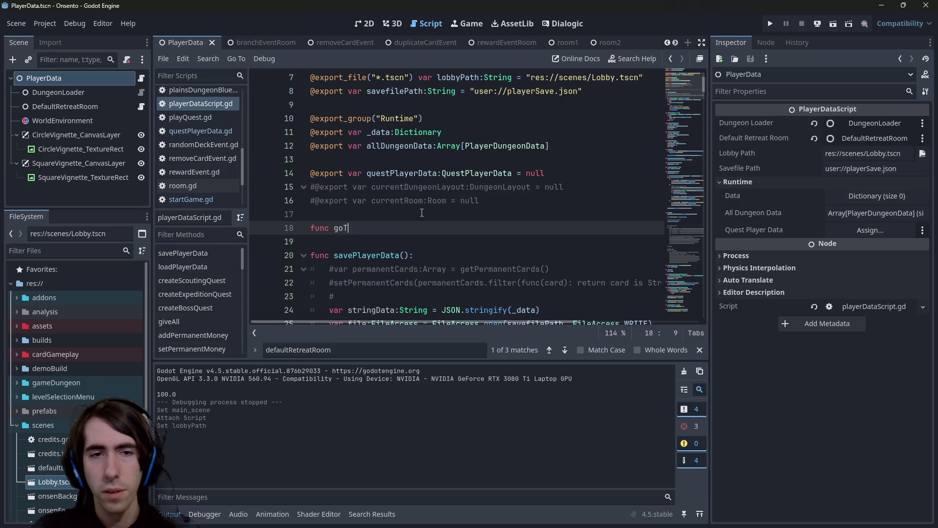
type("oLobby():")
key("Return")
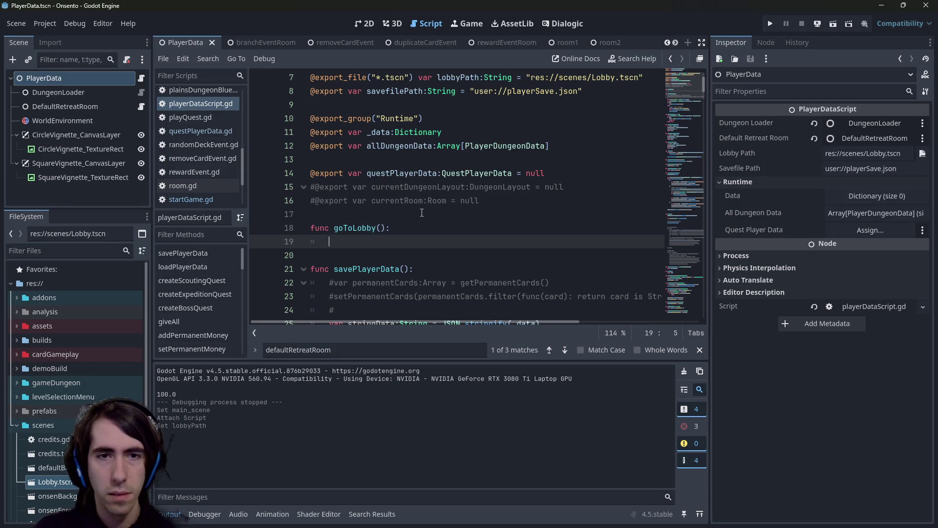
scroll(415, 218, "up", 1)
type("ch")
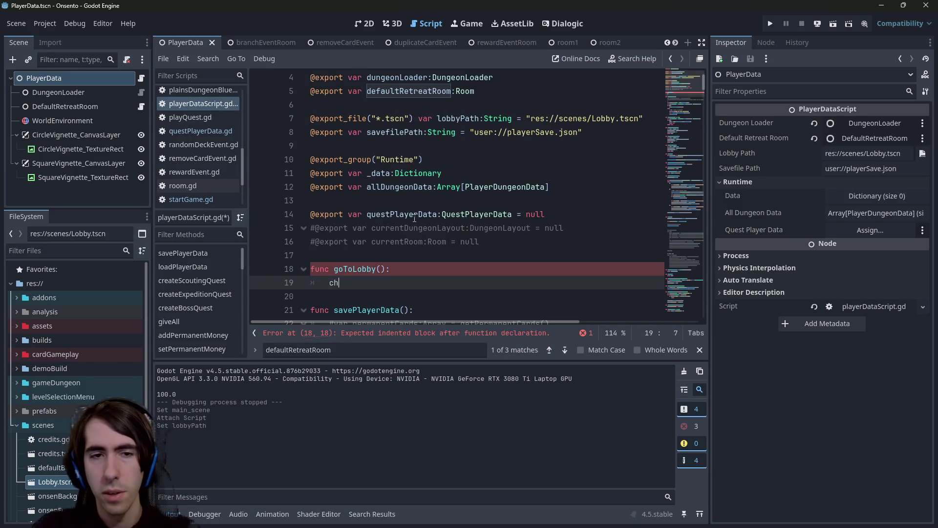
type("angeS")
key("Return")
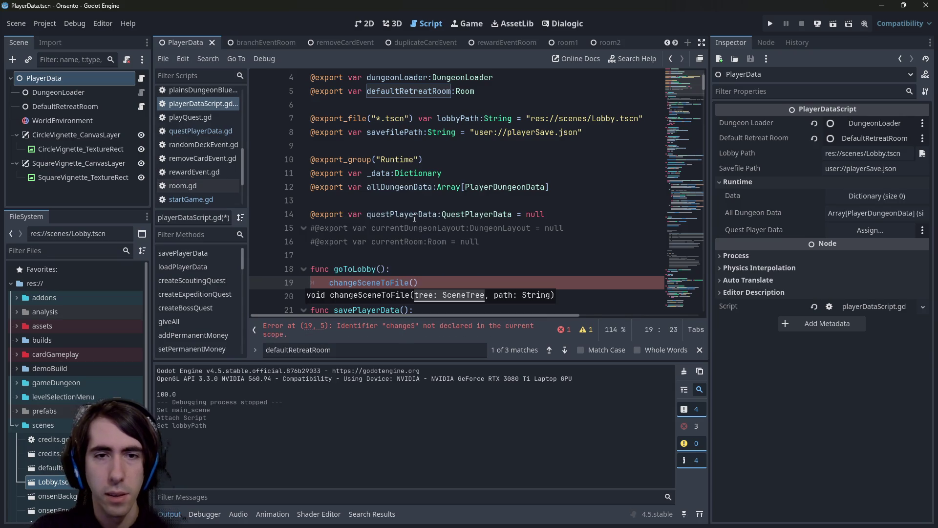
type("get_tree()")
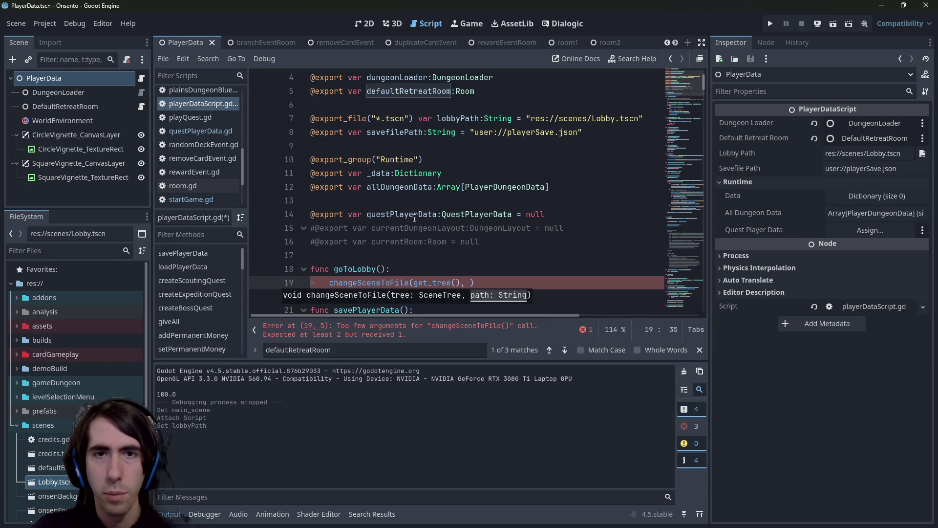
type(")")
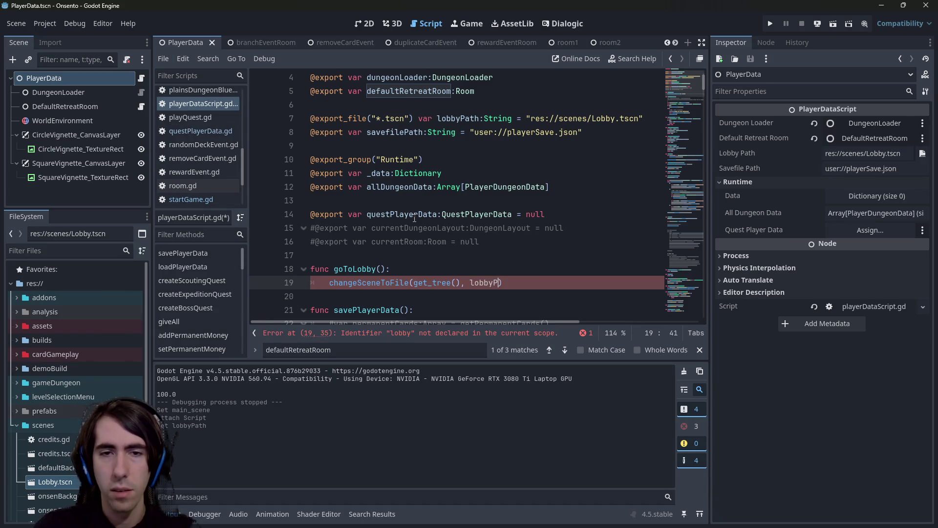
type("ath")
key("Escape")
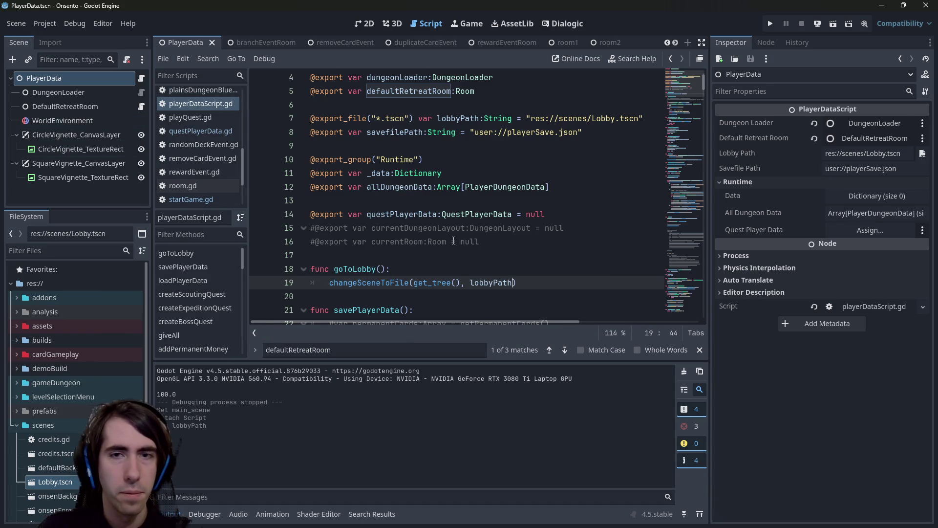
key("ctrl+Home")
key("Page_Down")
key("Page_Down")
key("Page_Down")
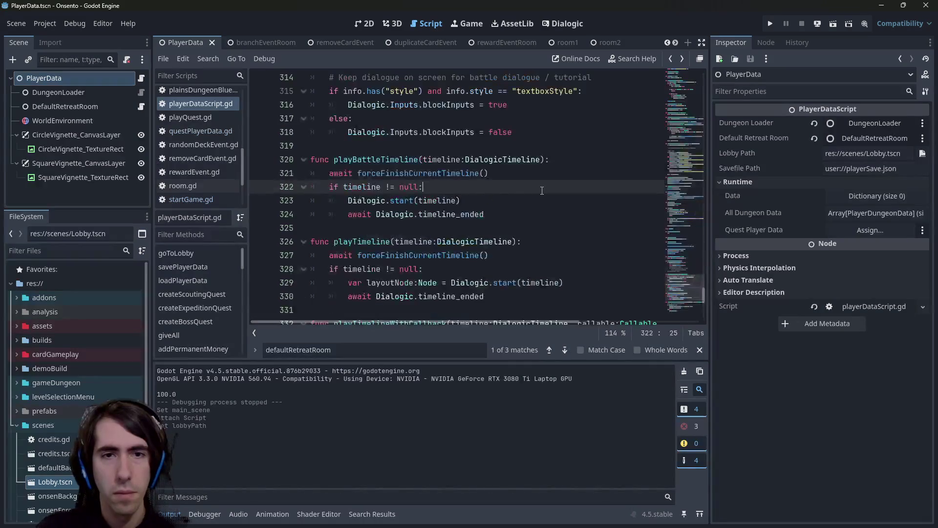
key("Page_Up")
key("Page_Up")
key("Page_Up")
scroll(598, 42, "down", 8)
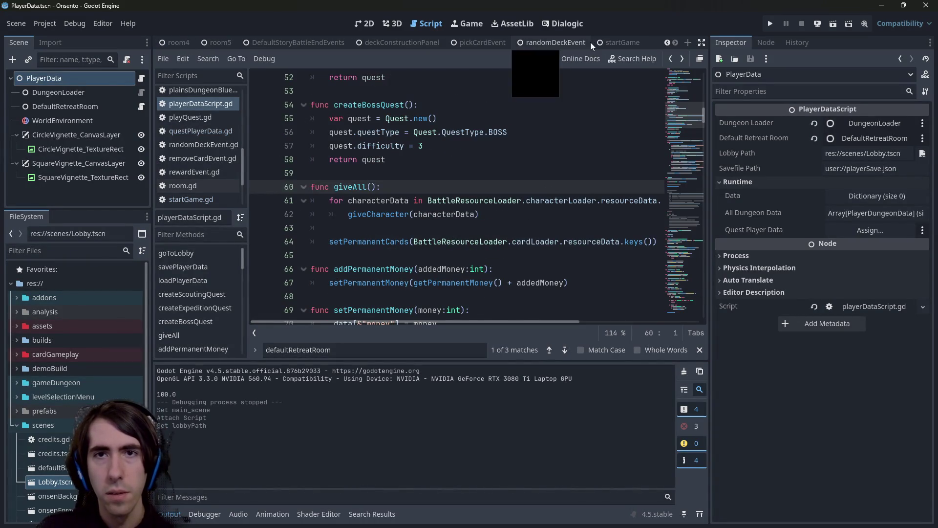
Change line 9 to PlayerData.goToLobby(), delete the changeSceneToFile line, and save.
left_click(604, 42)
left_click(142, 79)
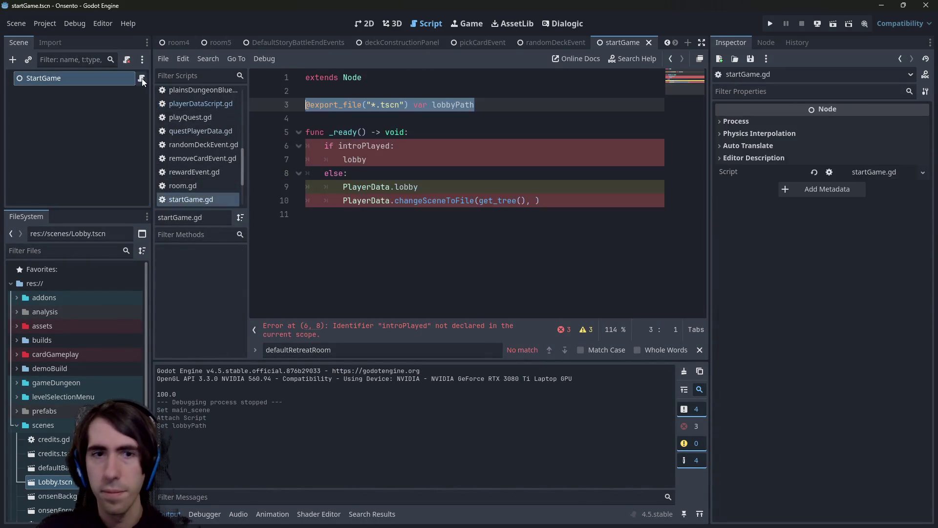
left_click(461, 189)
key("BackSpace")
type("go")
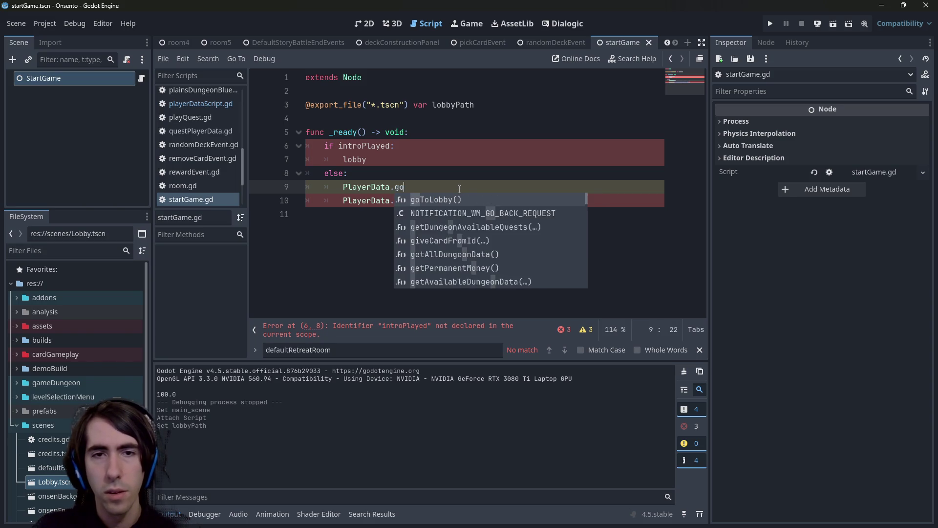
key("Return")
triple_click(440, 200)
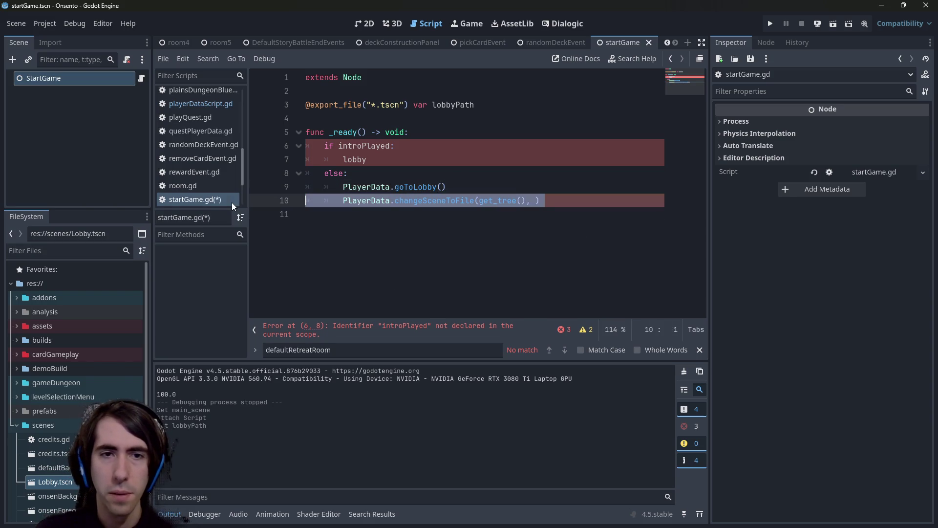
key("BackSpace")
key("ctrl+s")
Review the introPlayed condition and jump to goToLobby's definition.
double_click(354, 159)
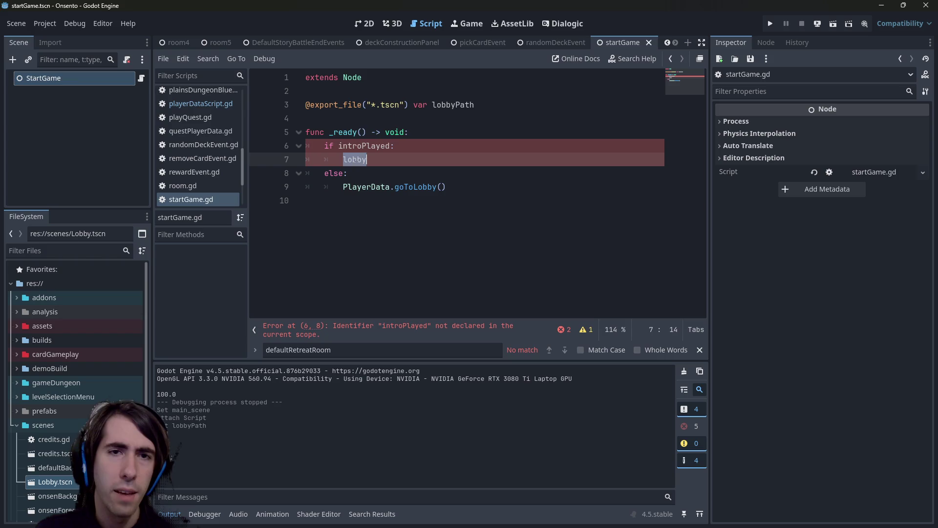
double_click(364, 145)
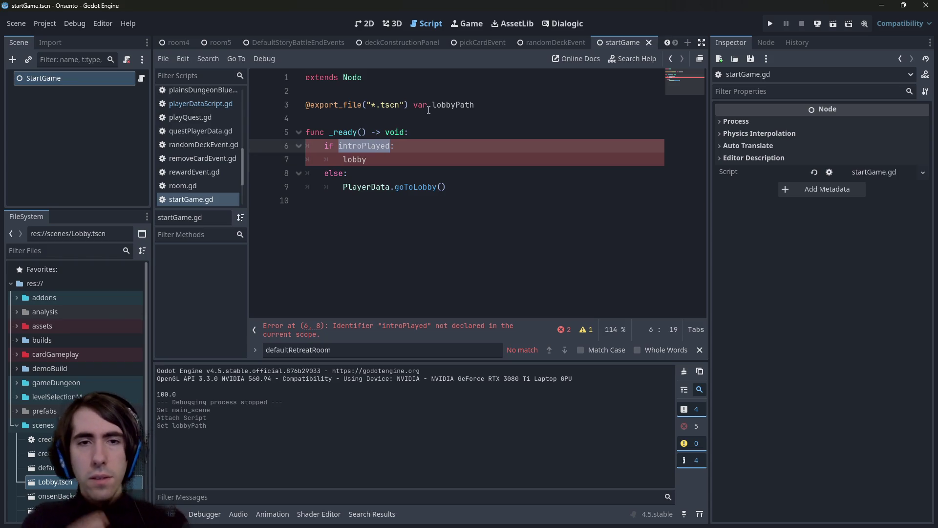
left_click(424, 196, "ctrl")
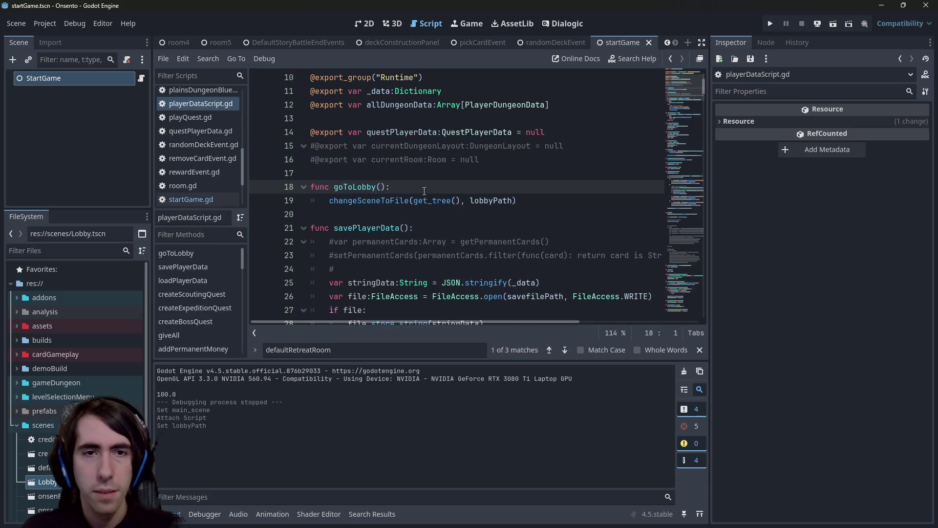
scroll(507, 267, "down", 15)
scroll(507, 267, "down", 5)
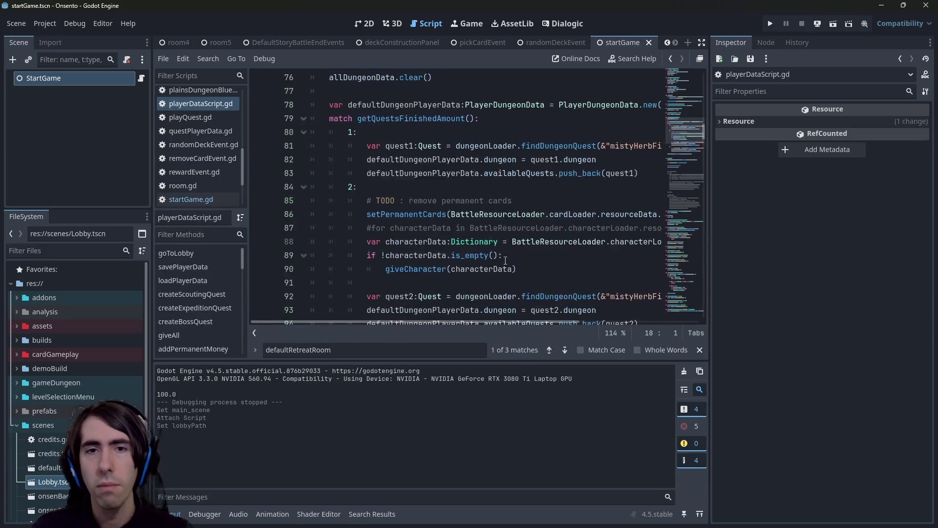
key("ctrl+f")
type("(1")
key("BackSpace")
type("2")
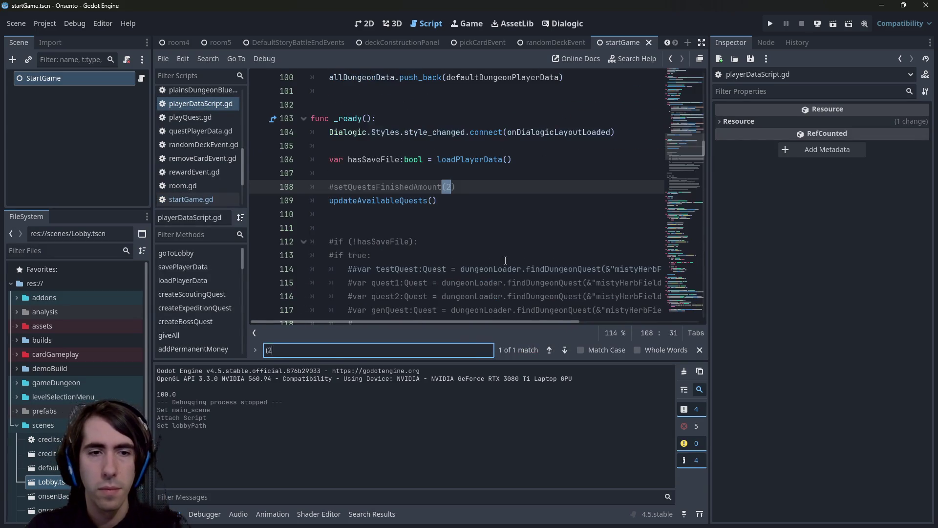
double_click(380, 187)
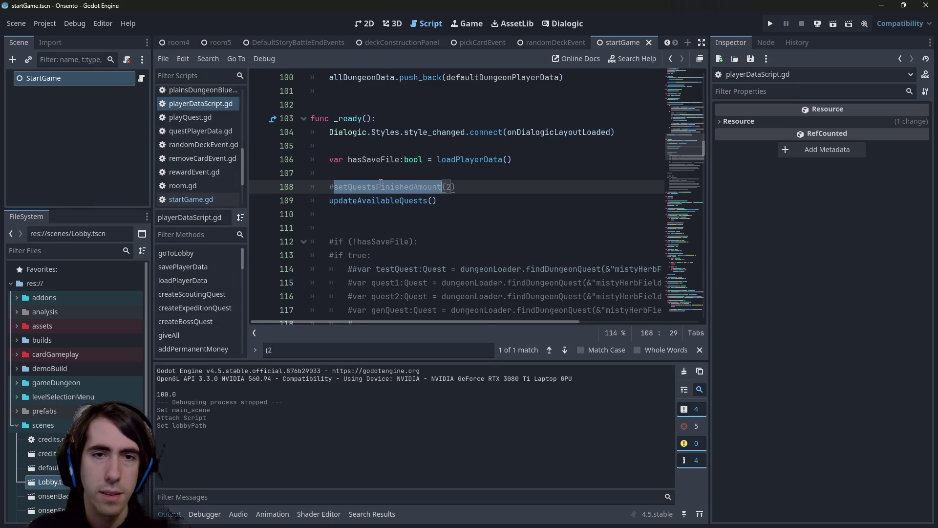
key("ctrl+f")
key("Return")
left_click(453, 191)
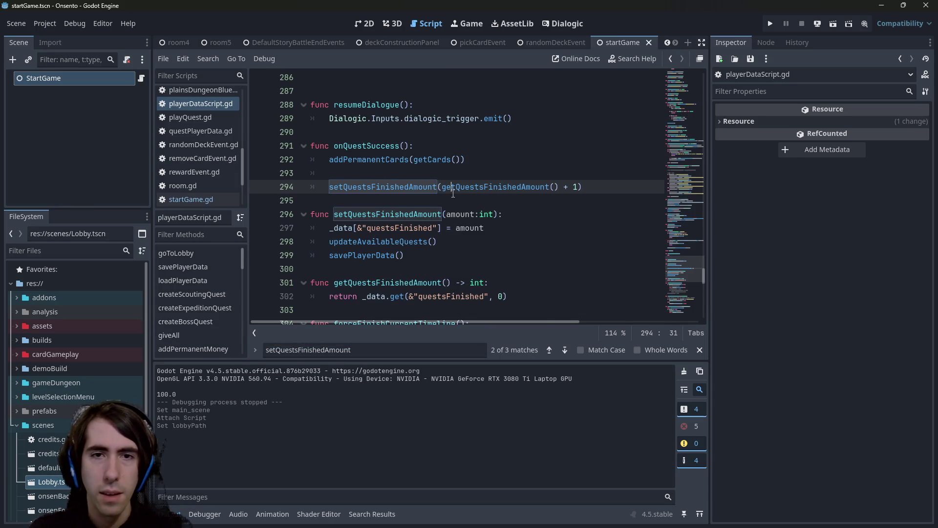
left_click_drag(446, 187, 563, 190)
key("ctrl+c")
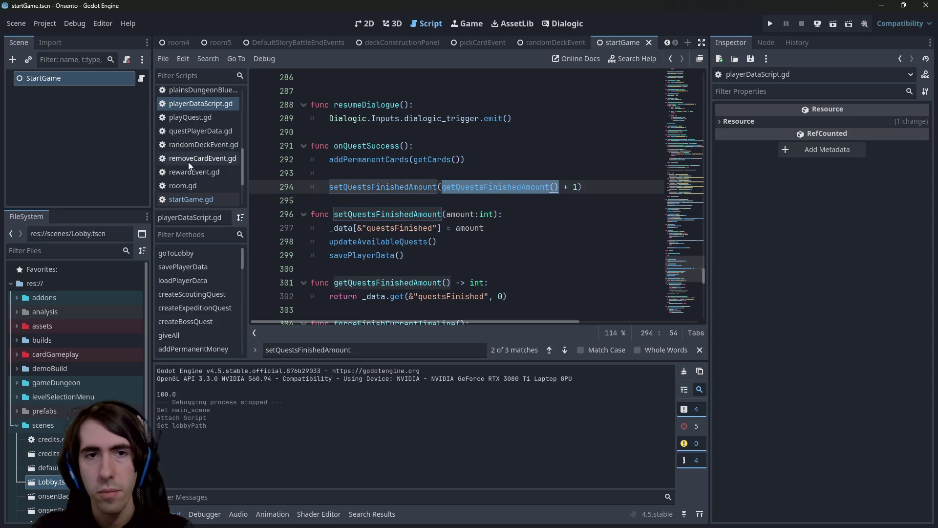
left_click(141, 78)
left_click(439, 132)
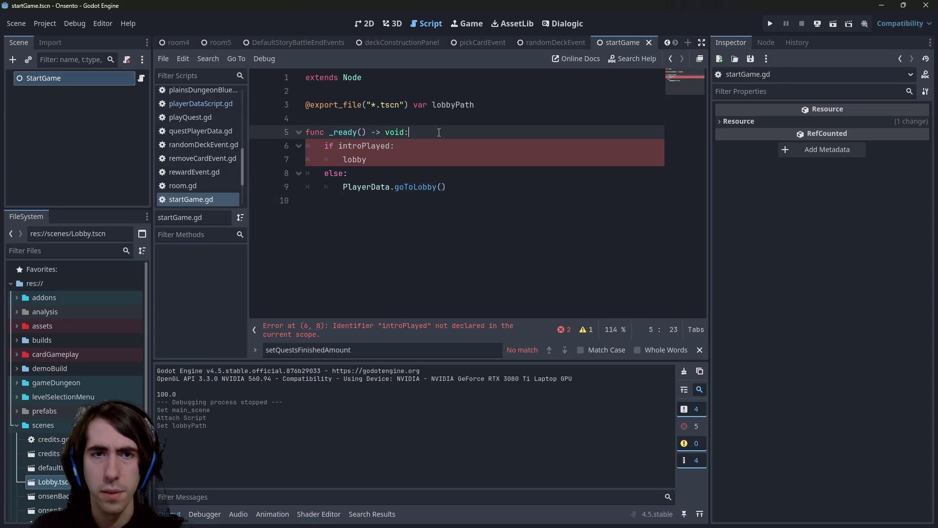
Declare questsFinishedAmount:int = getQuestsFinishedAmount() in _ready and save.
key("Return")
key("ctrl+v")
key("Home")
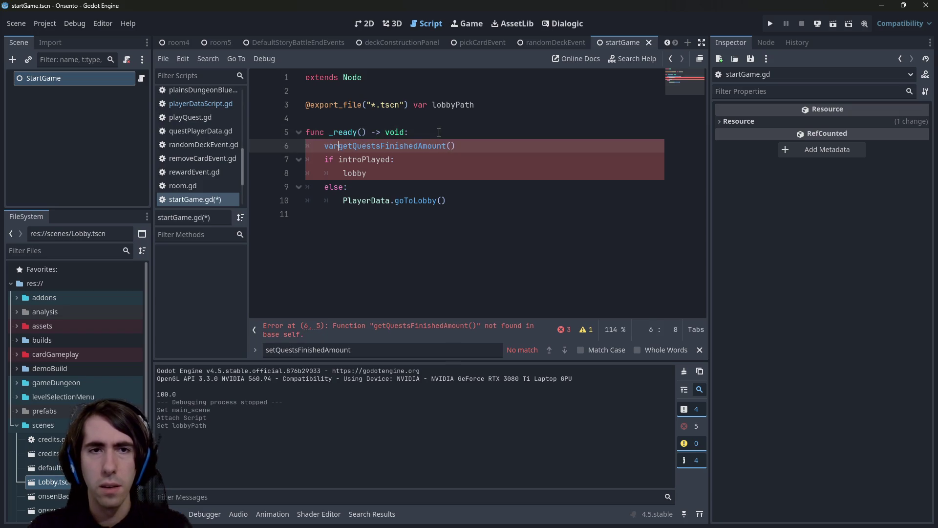
type("questsI")
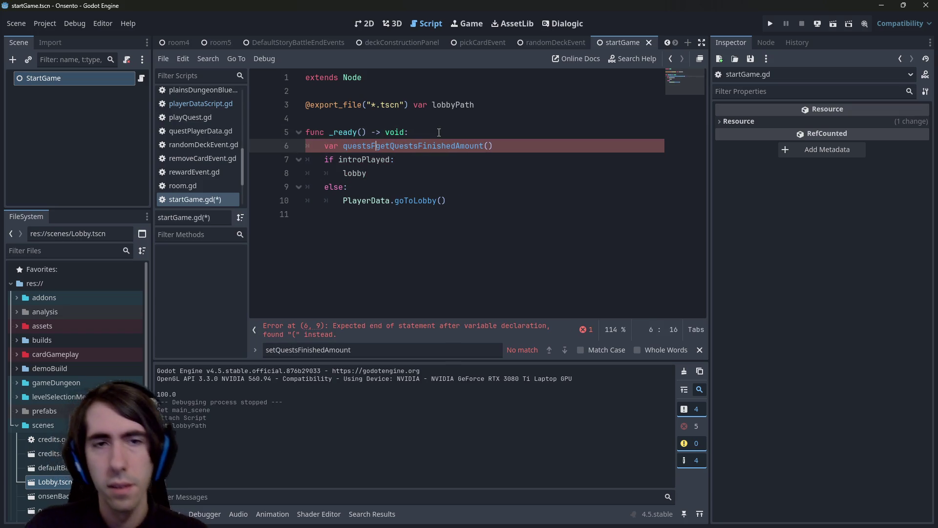
type("inis")
type(" =")
key("Left")
key("Left")
key("Left")
type(":i")
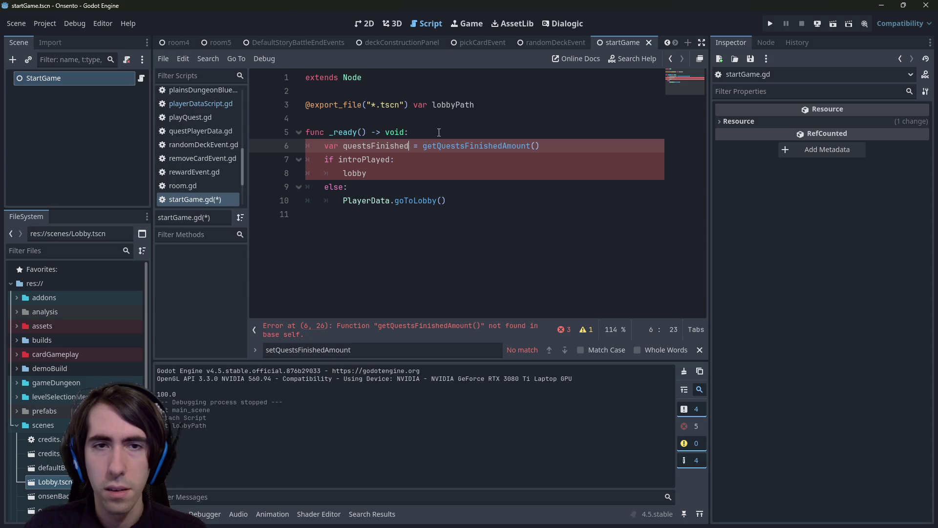
key("Left")
type("Amount")
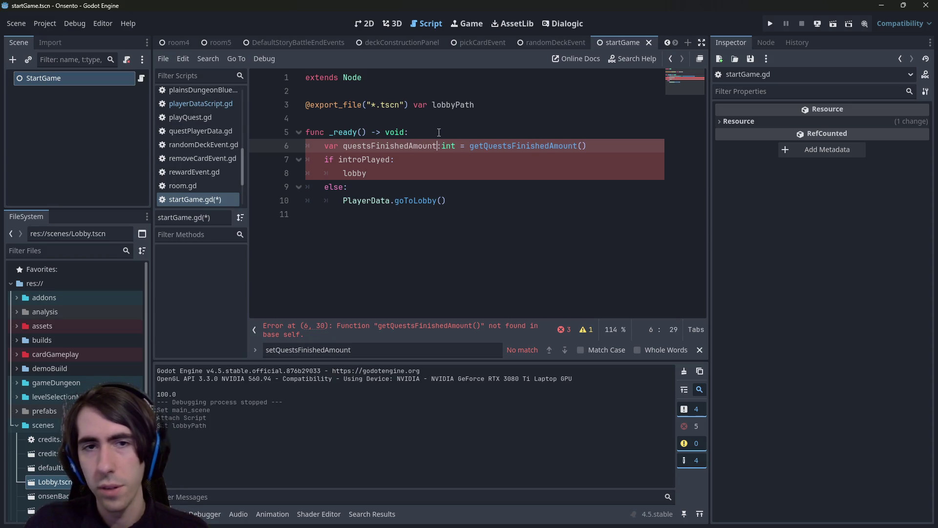
key("ctrl+s")
key("ctrl+shift+Left")
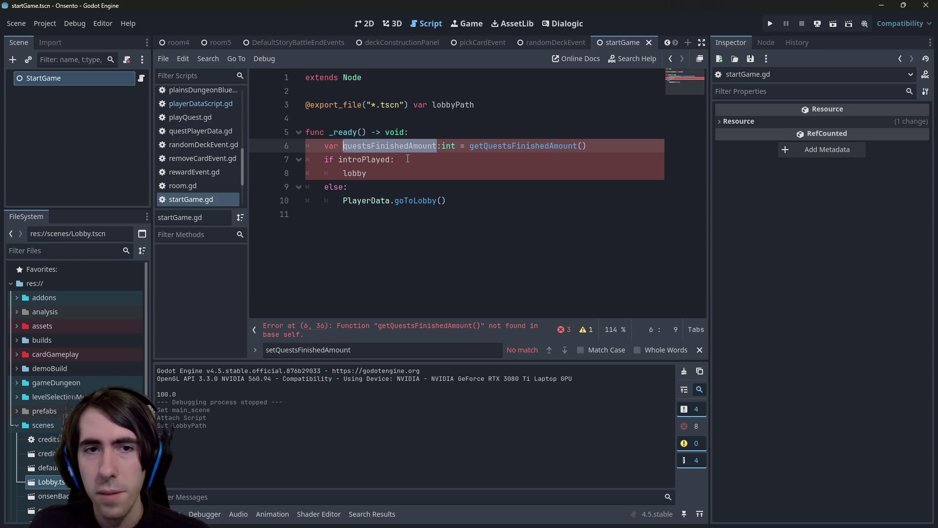
key("ctrl+c")
Change the condition to if questsFinishedAmount == 0: and save.
double_click(382, 160)
key("ctrl+v")
type("==")
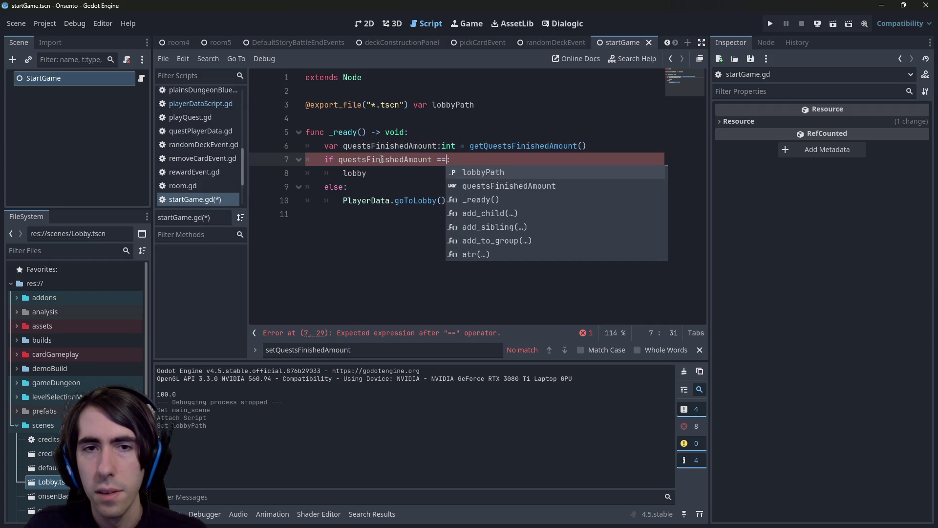
type(" 0")
key("ctrl+s")
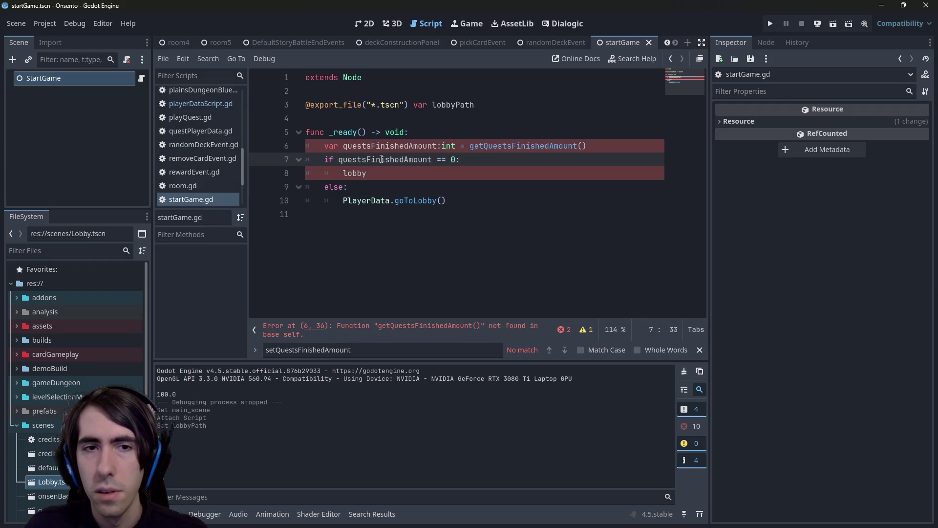
key("Down")
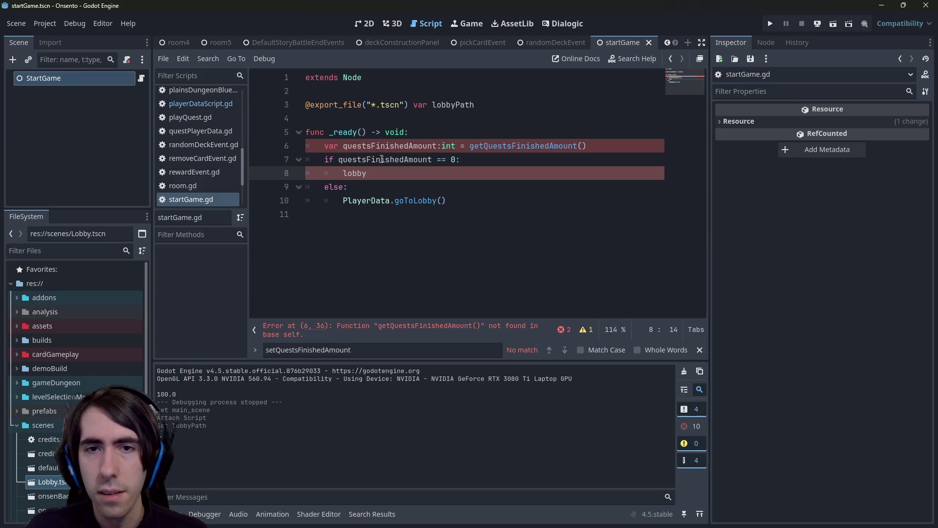
Prefix getQuestsFinishedAmount() with 'PlayerData.', save, and select the placeholder word lobby.
double_click(374, 200)
key("ctrl+c")
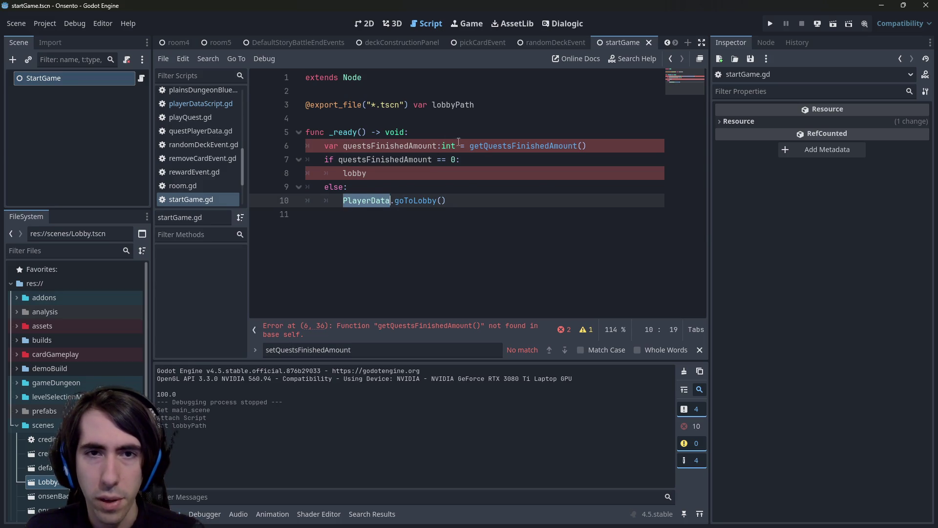
left_click(470, 146)
key("ctrl+v")
type(".")
key("BackSpace")
key("ctrl+s")
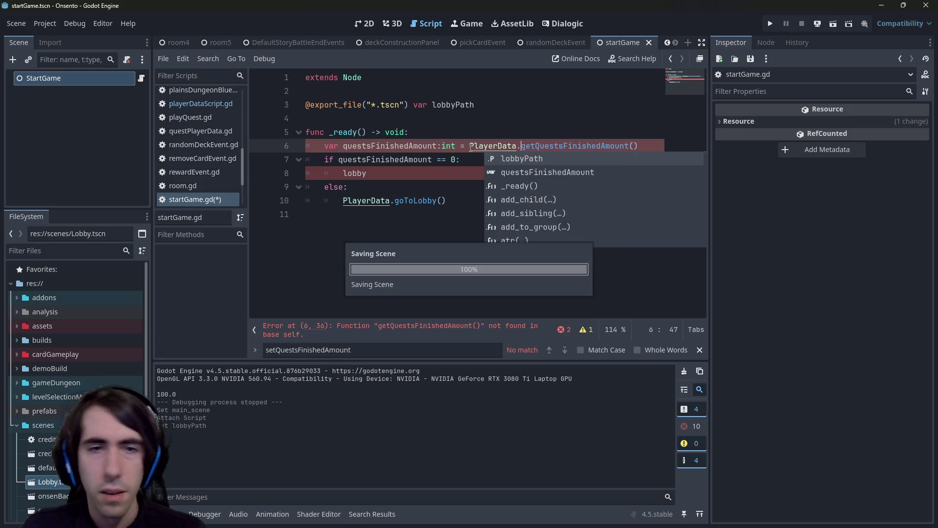
key("Escape")
left_click_drag(343, 173, 365, 182)
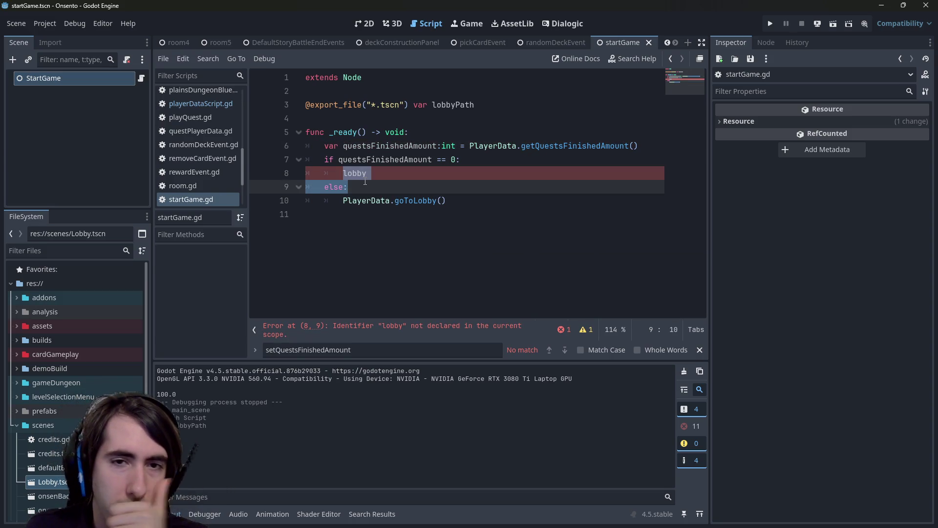
double_click(362, 173)
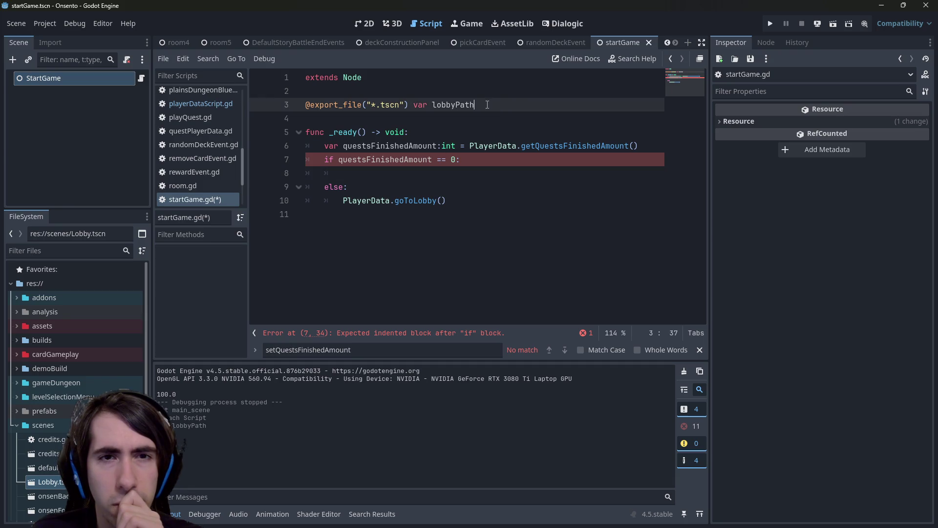
Rename the lobbyPath export to introPath:String = "" and save.
left_click_drag(518, 105, 518, 91)
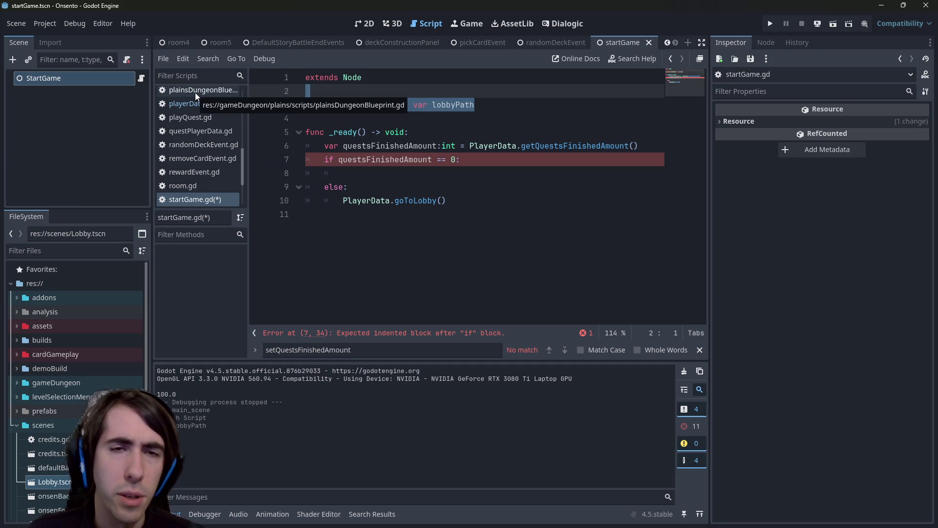
double_click(456, 102)
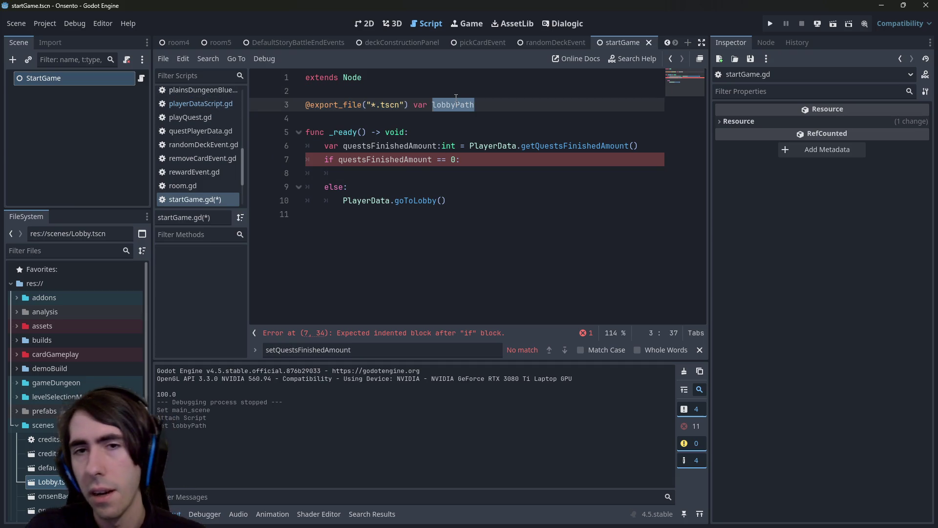
type("intr")
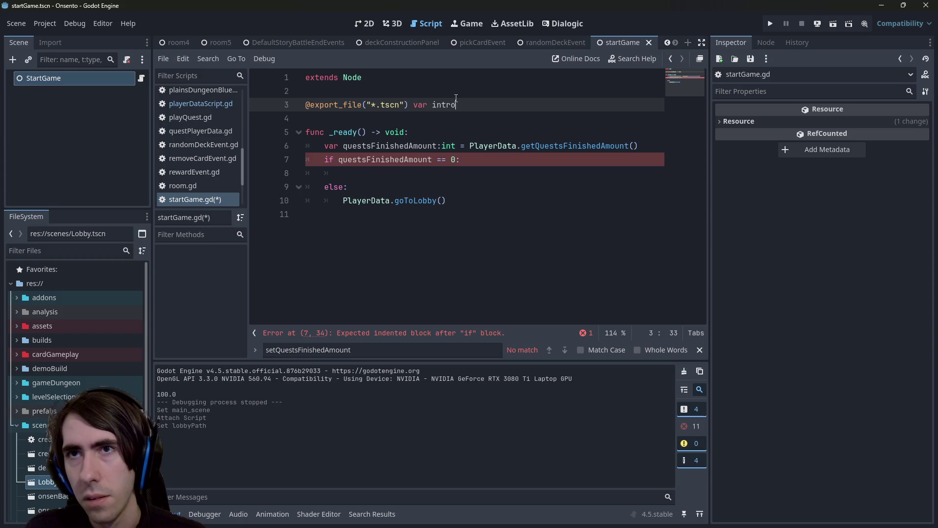
type("Path:S")
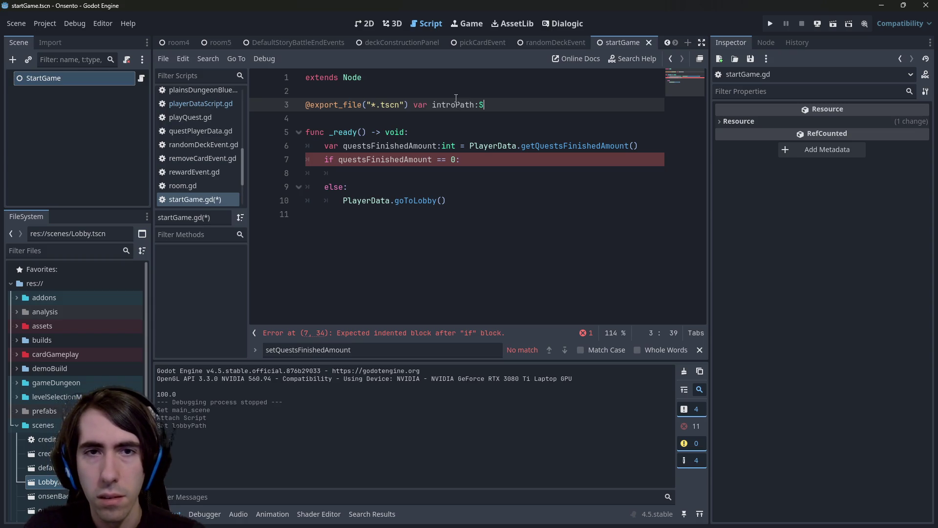
type("tring")
key("Return")
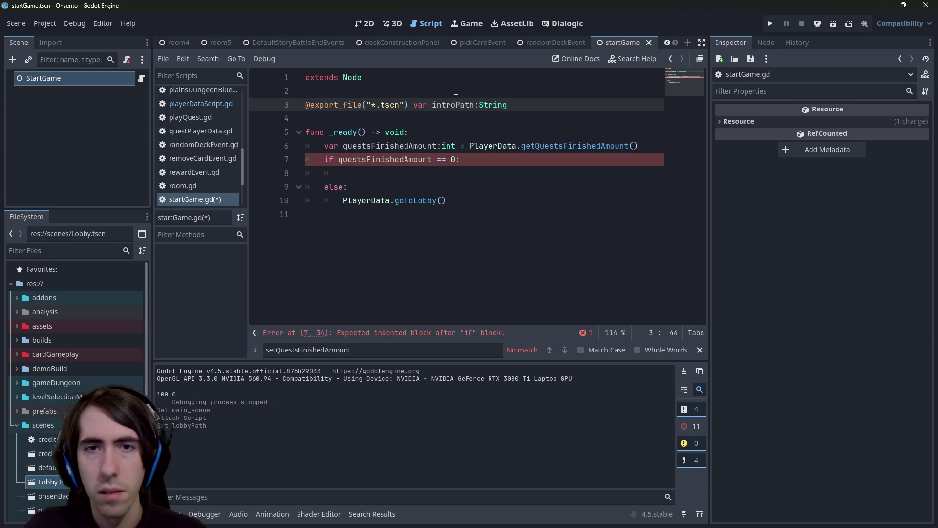
key("ctrl+s")
type(" = ")
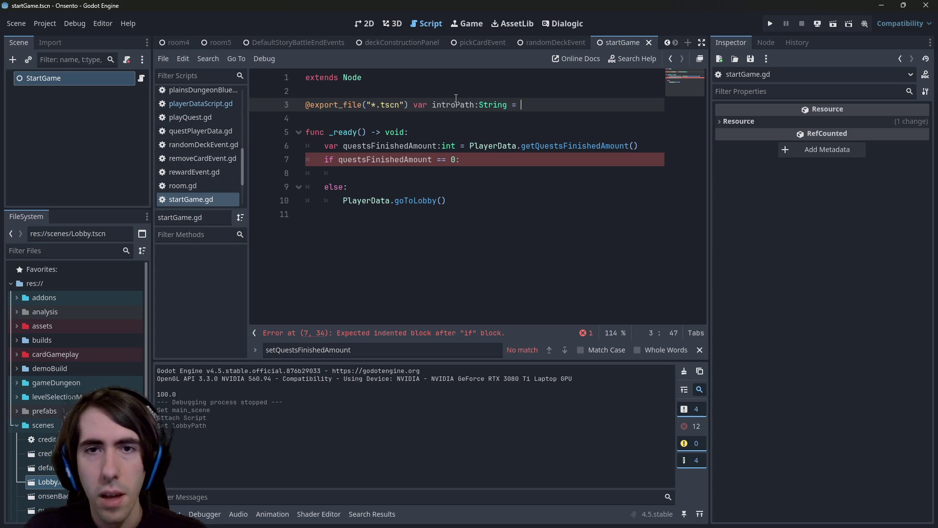
type("\"")
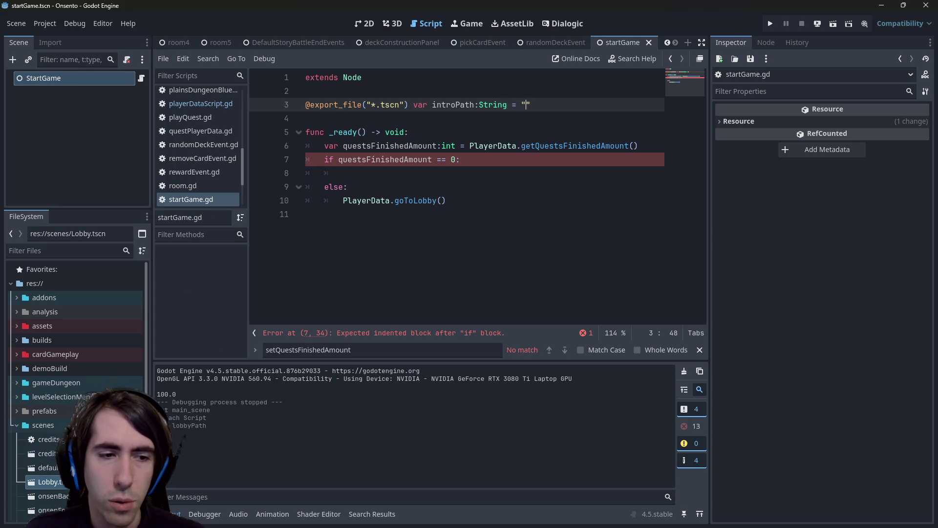
Use a FileSystem file's context menu, then open playerDataScript.gd to check its scene paths.
right_click(96, 481)
left_click(139, 377)
left_click(349, 188)
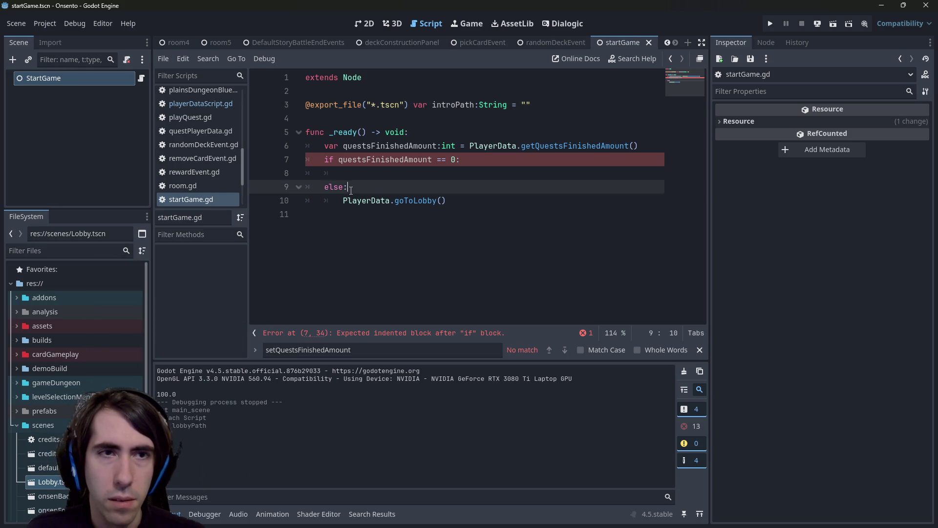
left_click(198, 104)
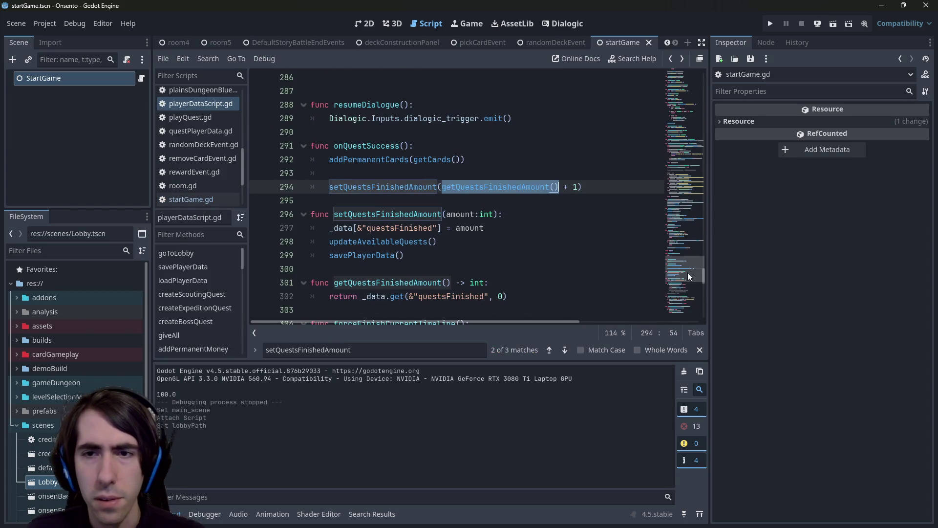
Paste res://gameDungeon/intro/playIntro.tscn, found by filtering for playintr, into introPath's quotes.
left_click_drag(689, 276, 686, 78)
mouse_move(566, 167)
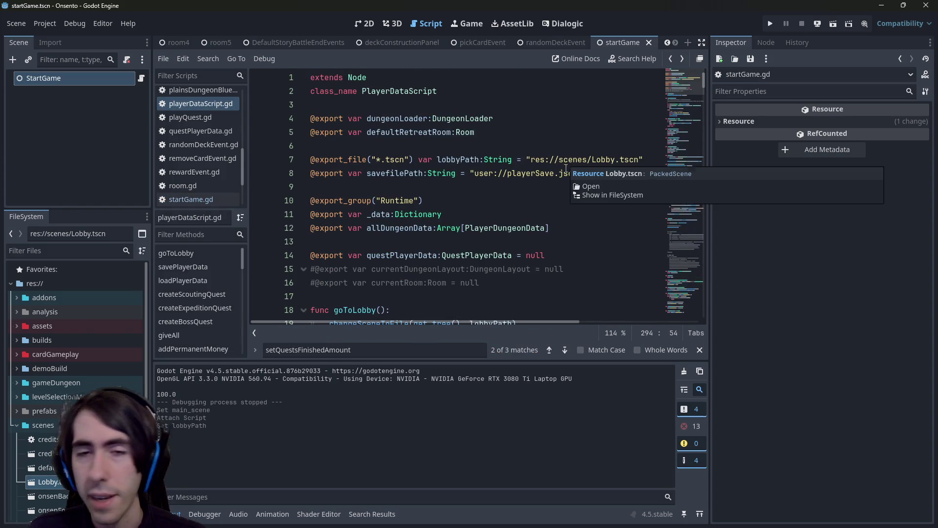
key("alt+Left")
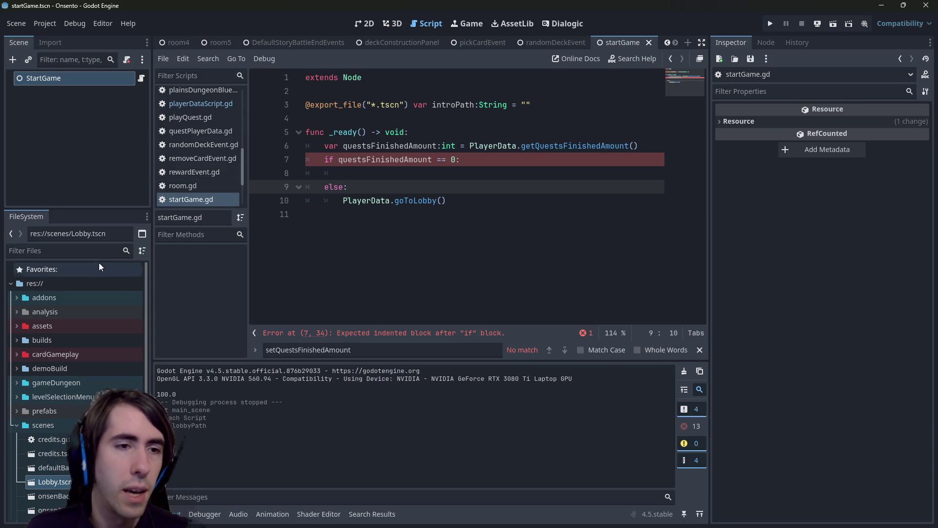
left_click(98, 250)
type("playintr")
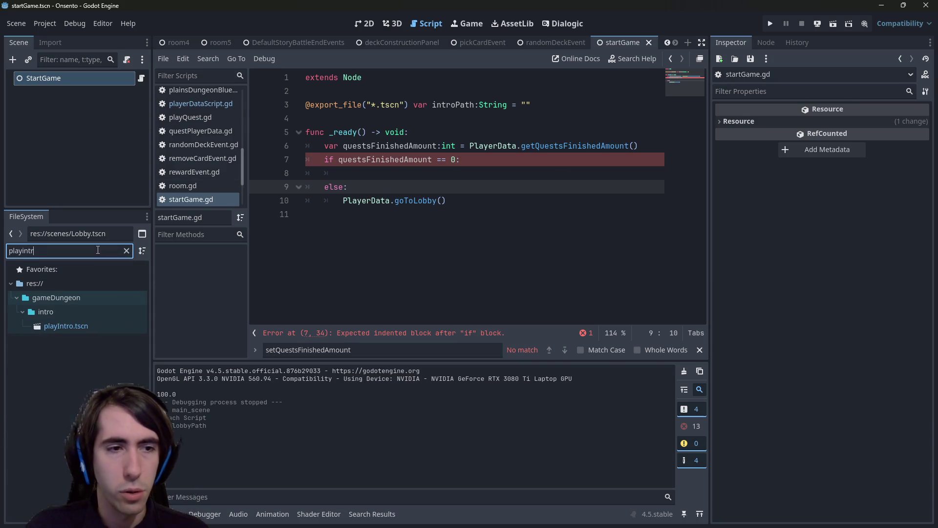
right_click(66, 324)
left_click(186, 371)
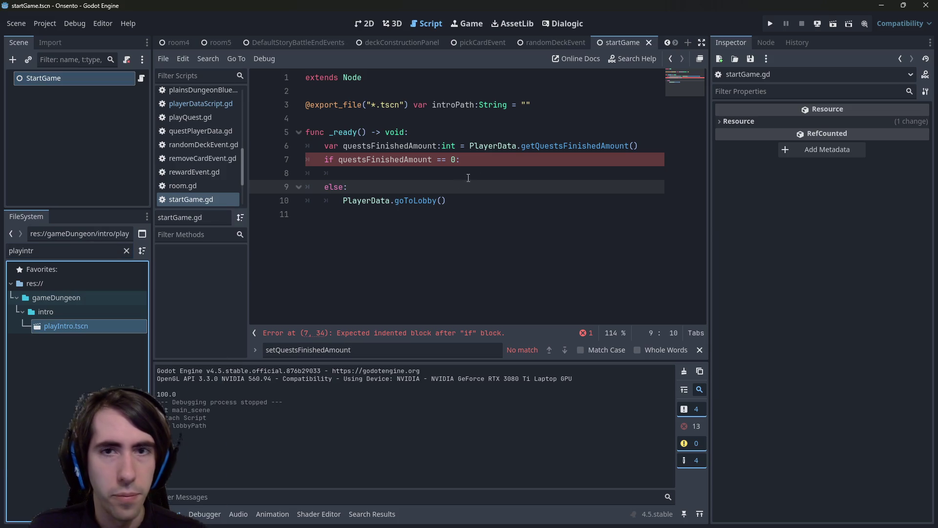
left_click(526, 105)
key("ctrl+v")
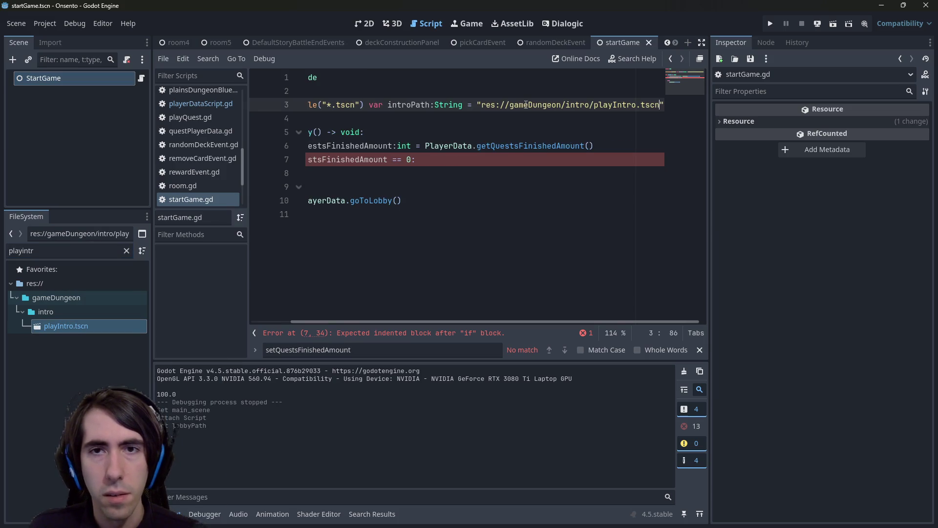
left_click(517, 230)
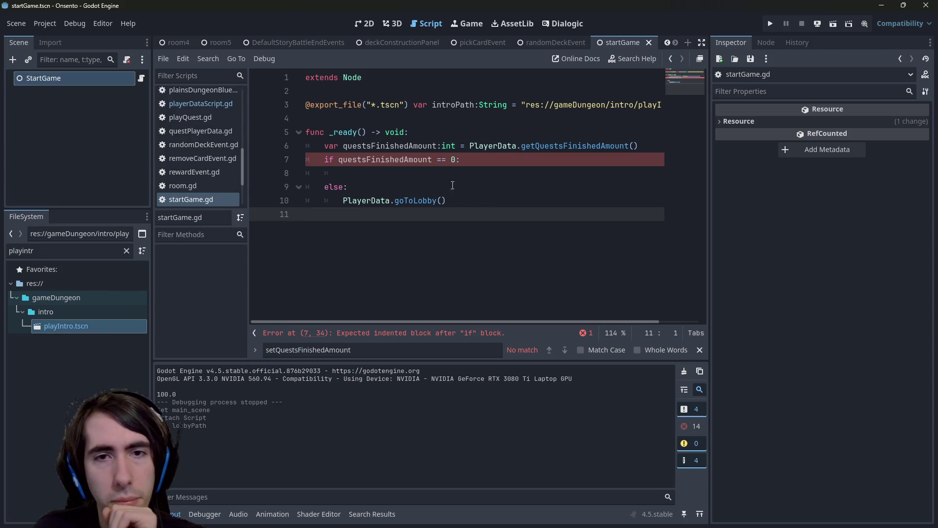
Write PlayerData.changeSceneToFile(get_tree(), introPath) in the zero-quests branch.
double_click(372, 200)
key("ctrl+c")
left_click(377, 173)
key("ctrl+v")
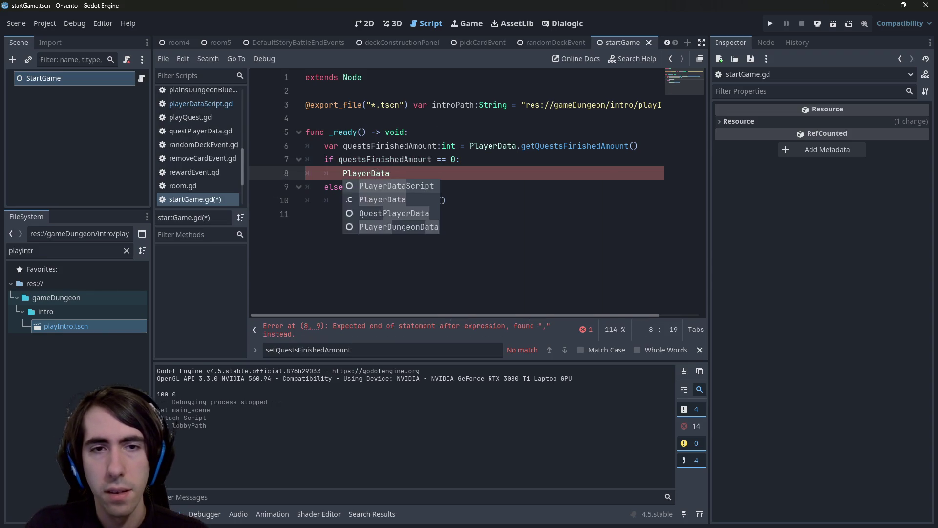
type(".change")
key("Return")
type("ge")
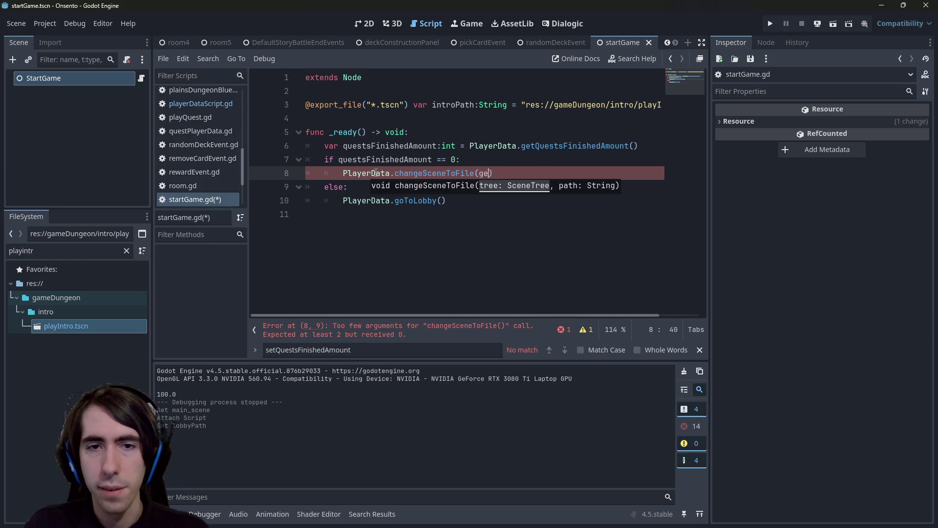
type("t_tree(), in")
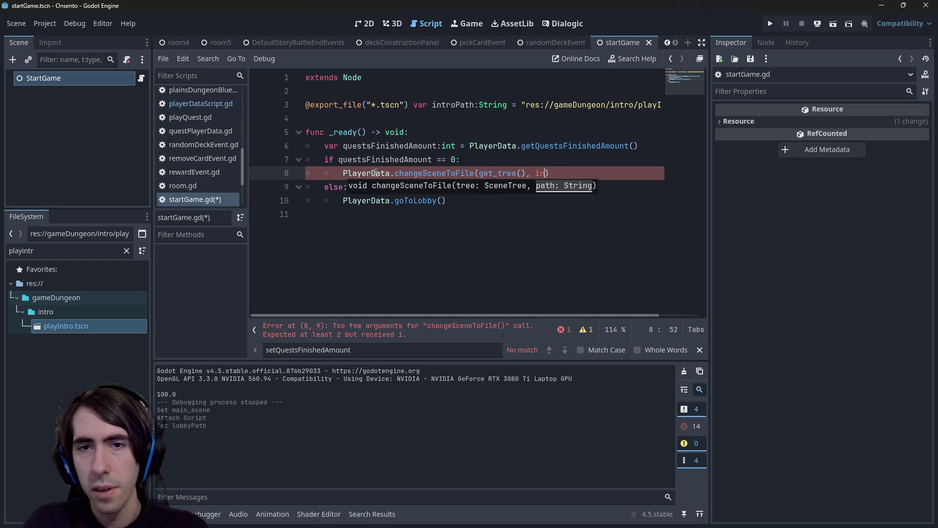
type("troPath")
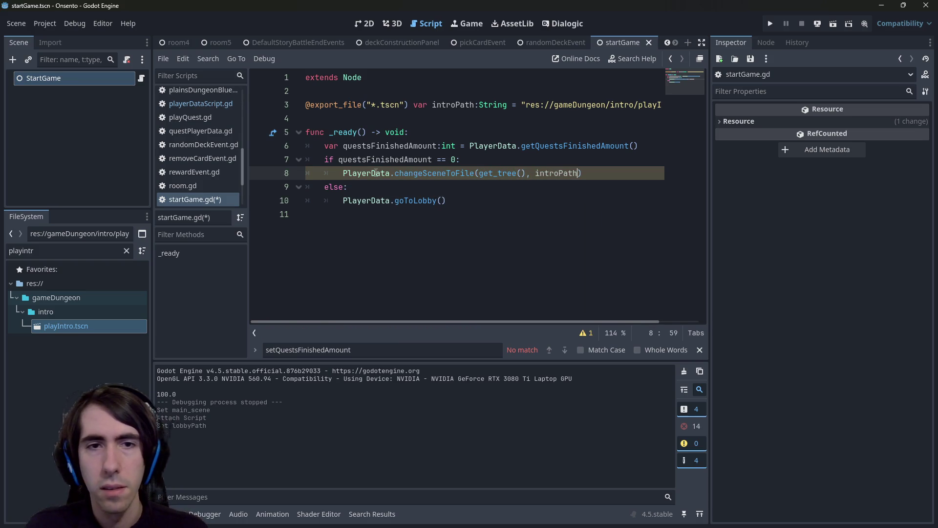
Correct the prefix to PlayerDataScript, save, and run the start scene to test.
left_click(389, 173)
type("Script")
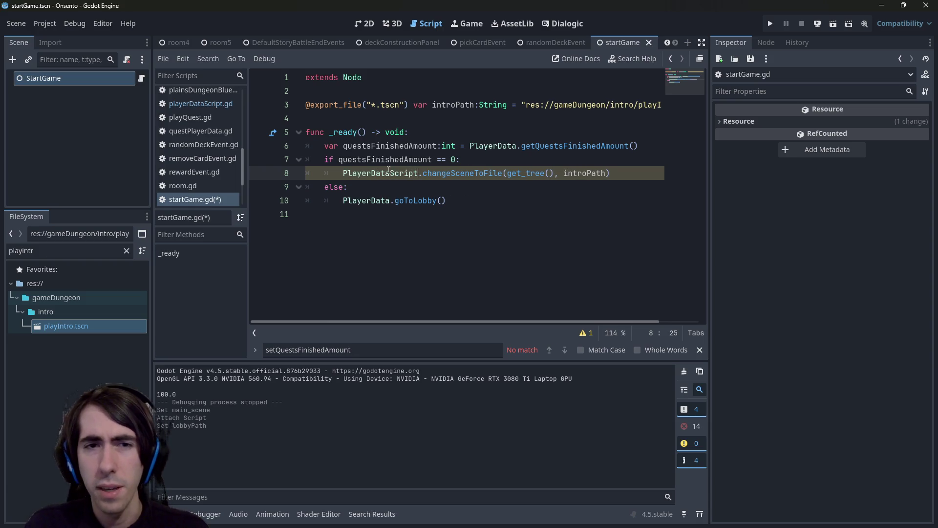
key("ctrl+s")
left_click(471, 272)
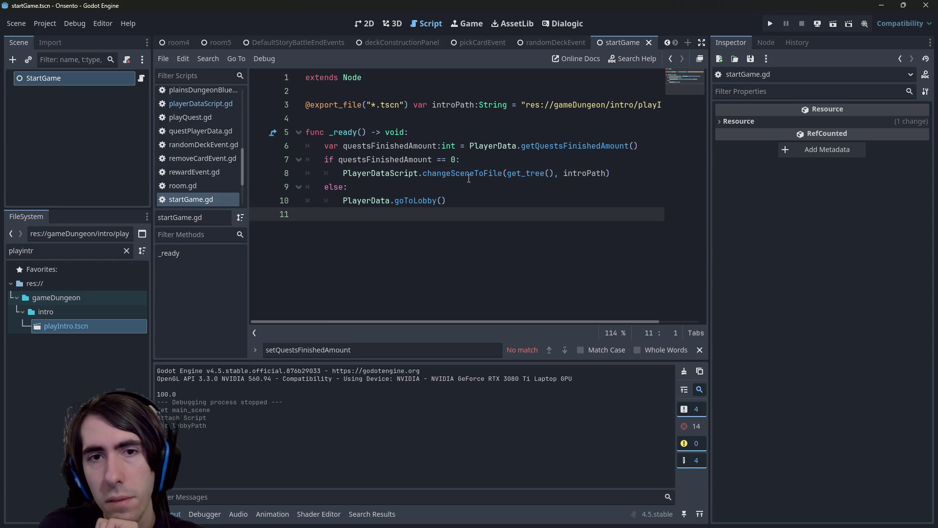
left_click(832, 24)
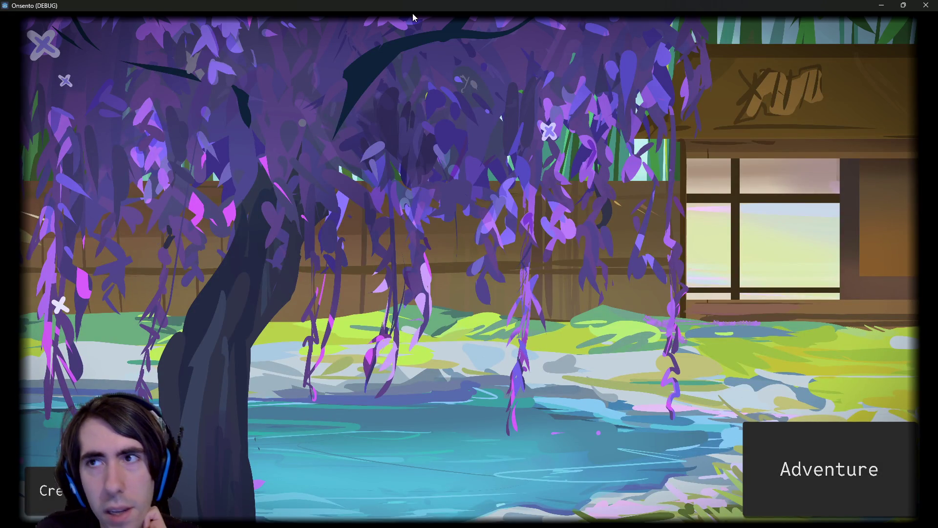
Close the running game window and put the caret in the changeSceneToFile call.
left_click(925, 5)
left_click(419, 173)
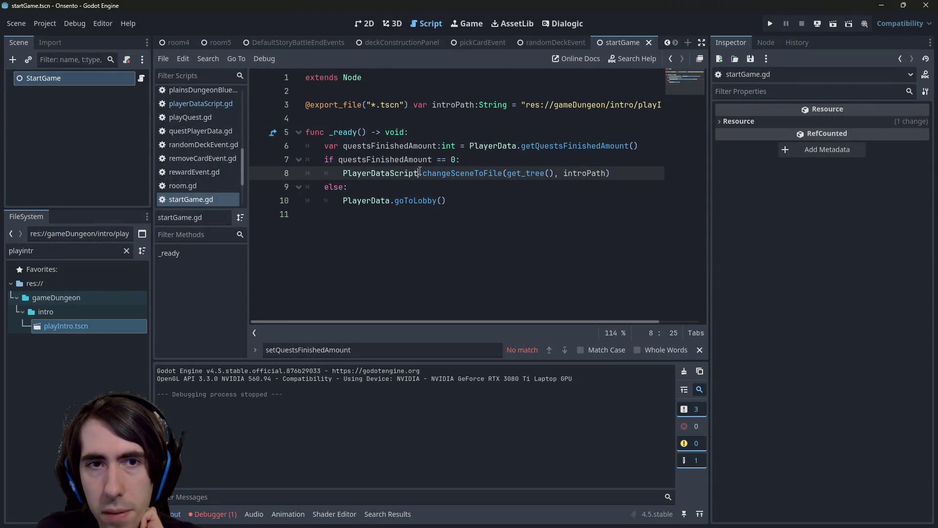
mouse_move(419, 164)
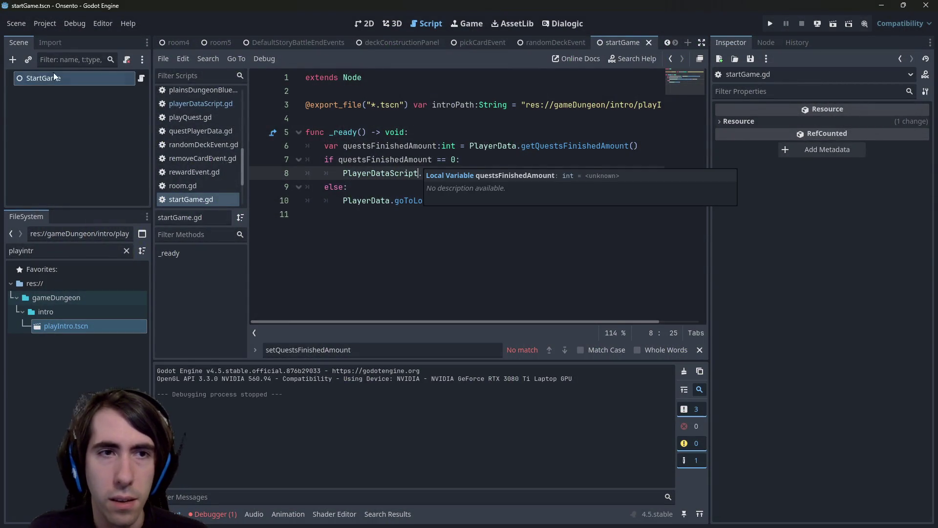
Open playerDataScript.gd, scroll through its player data functions, and search for '(2'.
left_click(173, 102)
scroll(458, 233, "down", 3)
scroll(459, 232, "up", 2)
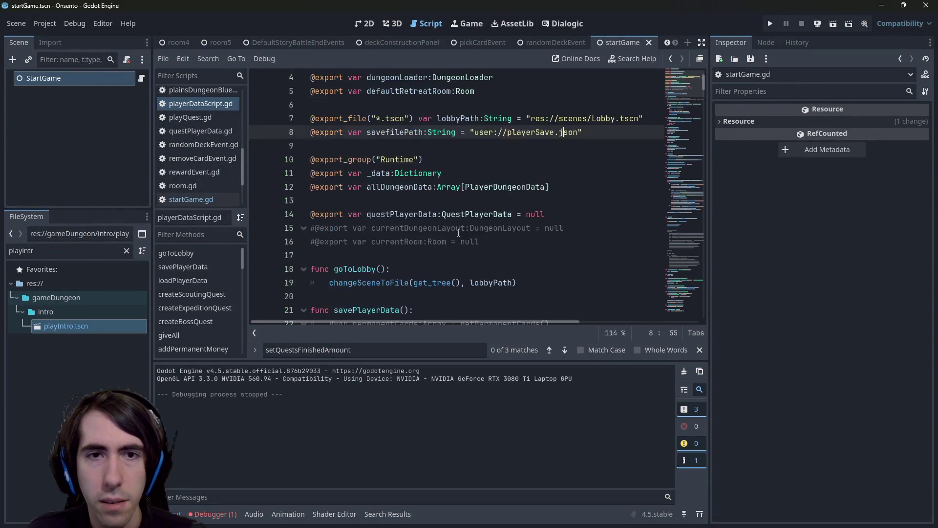
scroll(458, 232, "up", 2)
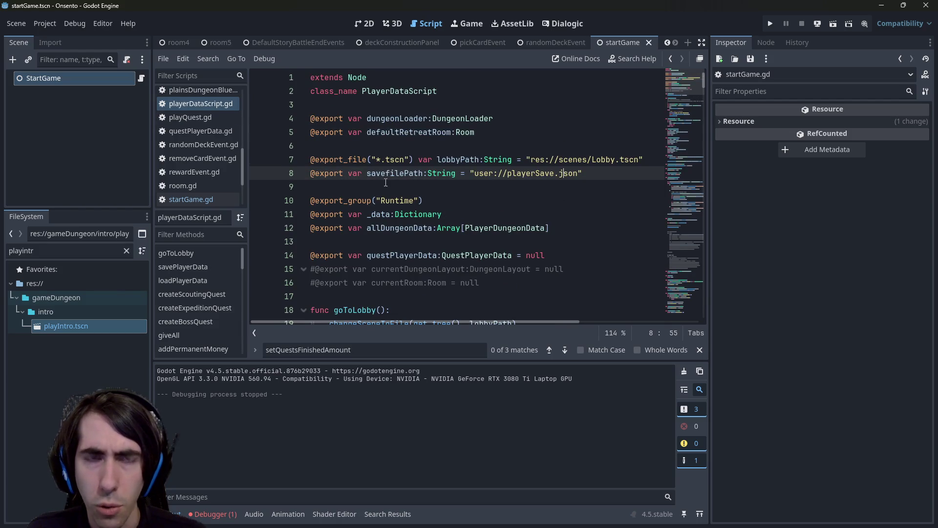
scroll(426, 164, "down", 15)
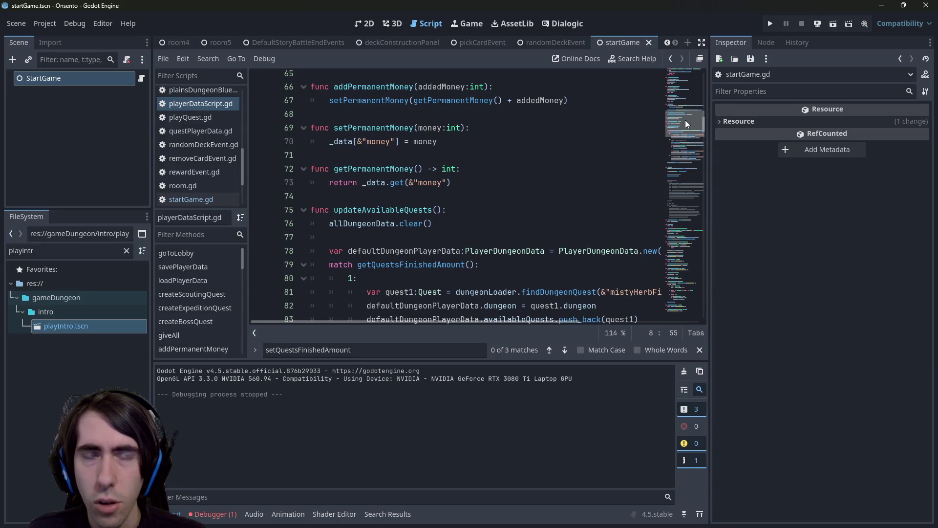
scroll(685, 119, "up", 6)
key("ctrl+f")
type("(2")
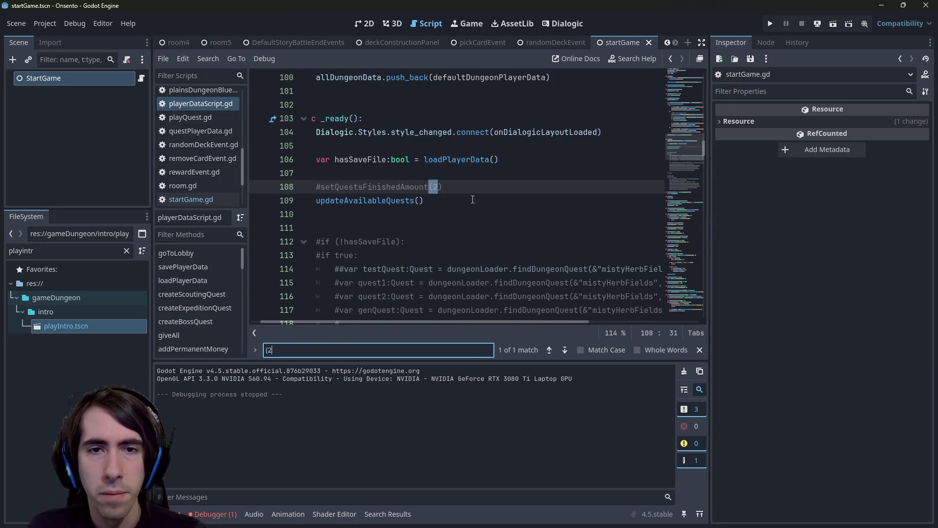
Uncomment the setQuestsFinishedAmount call on line 108 and change its argument to 0.
left_click(479, 192)
key("ctrl+k")
key("Left")
key("BackSpace")
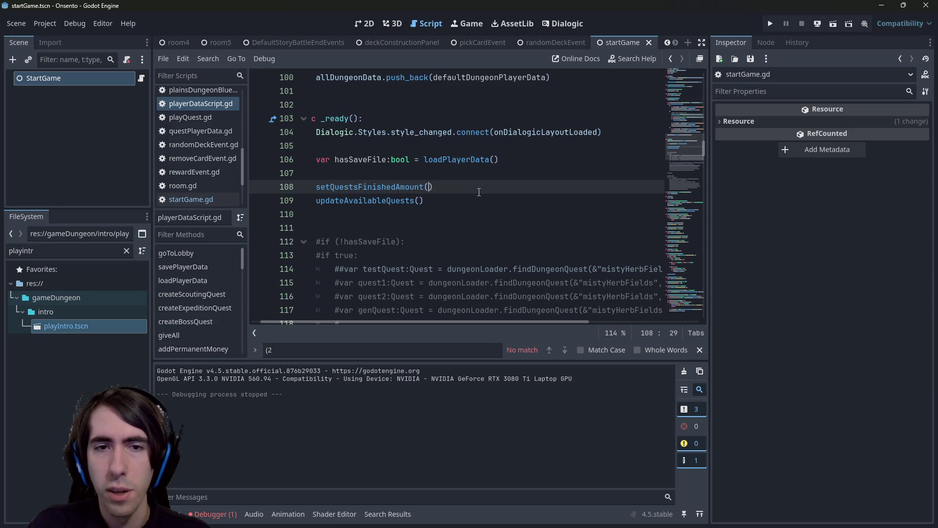
type("0")
Run the current scene, advance the intro dialogue twice, then close the game.
left_click(833, 22)
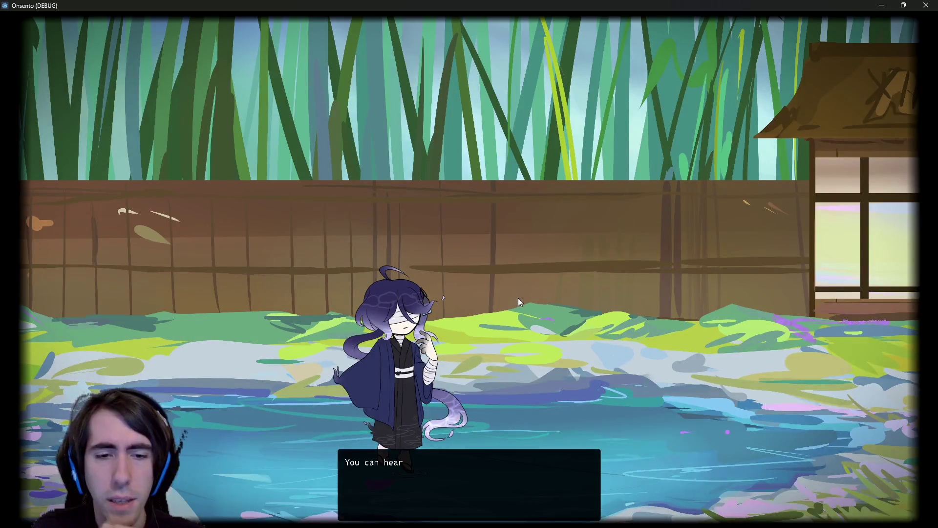
left_click(518, 286)
left_click(517, 254)
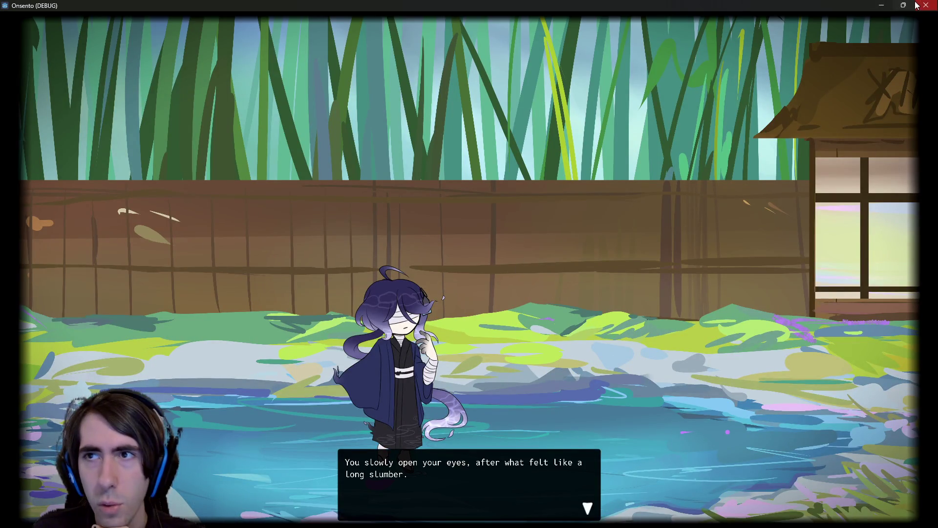
left_click(926, 5)
Undo the quest count change, save the restored script, and show the Debugger panel.
key("ctrl+z")
key("ctrl+z")
key("ctrl+z")
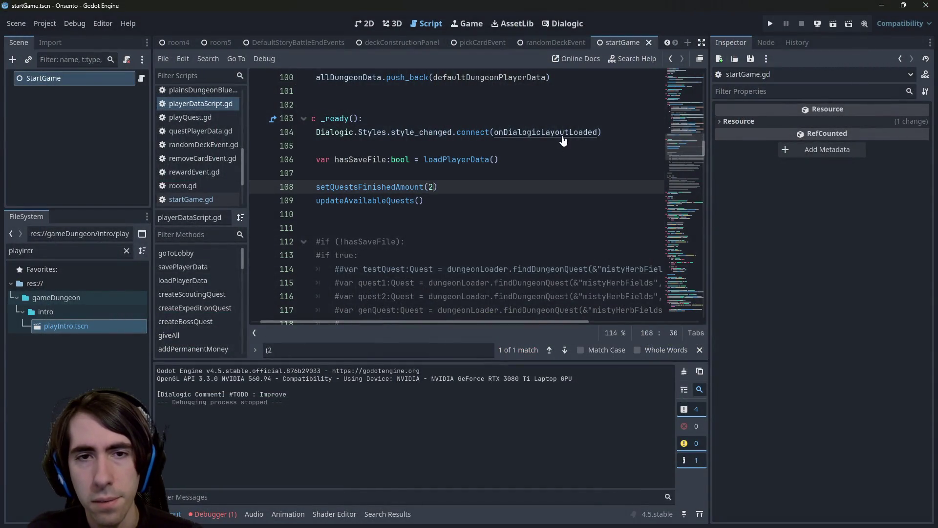
key("ctrl+s")
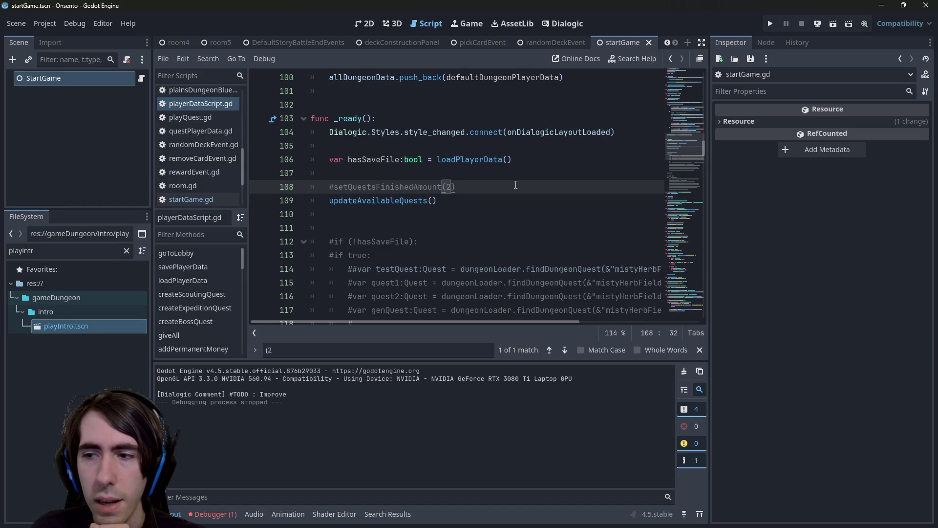
mouse_move(539, 131)
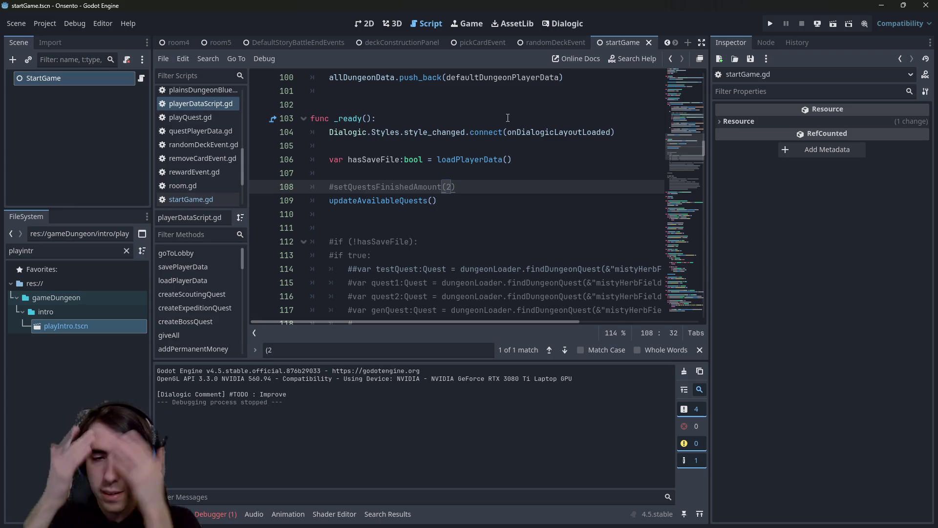
left_click(213, 513)
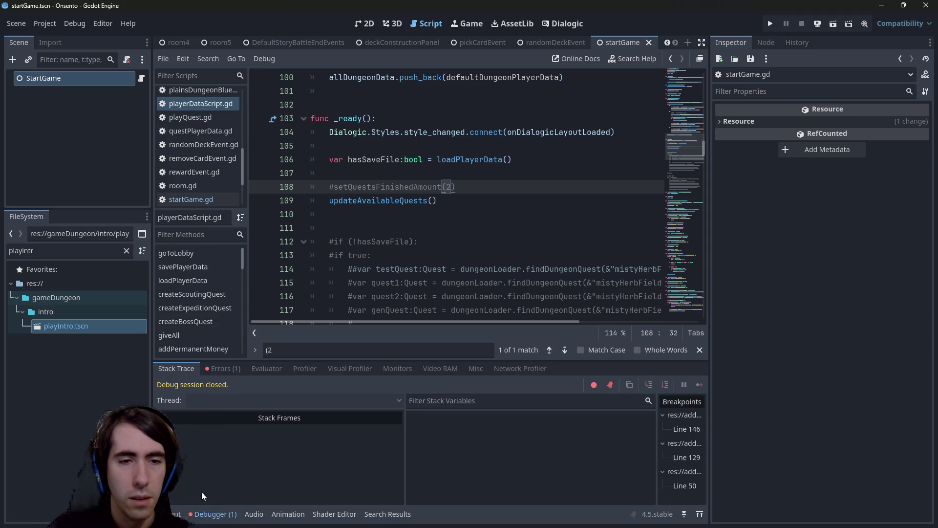
Jump from the Errors tab to the remove_child error at line 351, then return to startGame.gd.
left_click(214, 367)
mouse_move(412, 414)
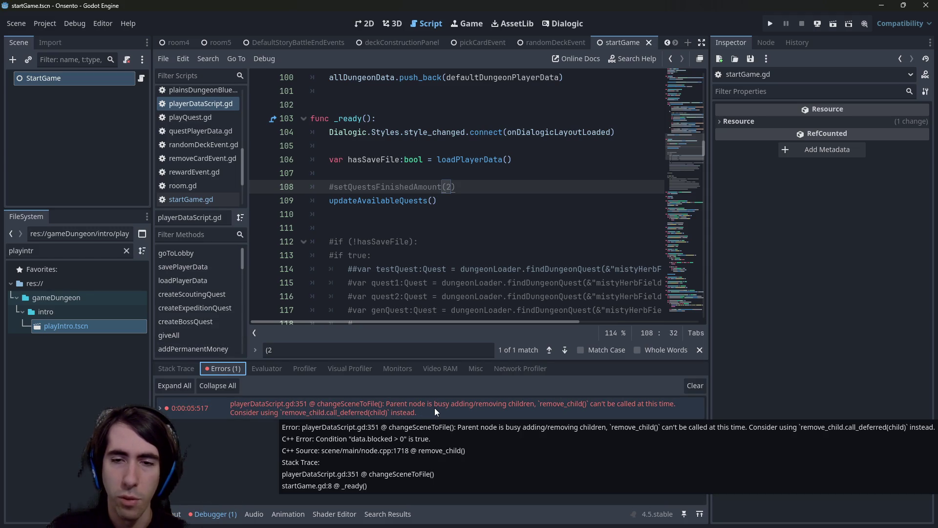
left_click(434, 407)
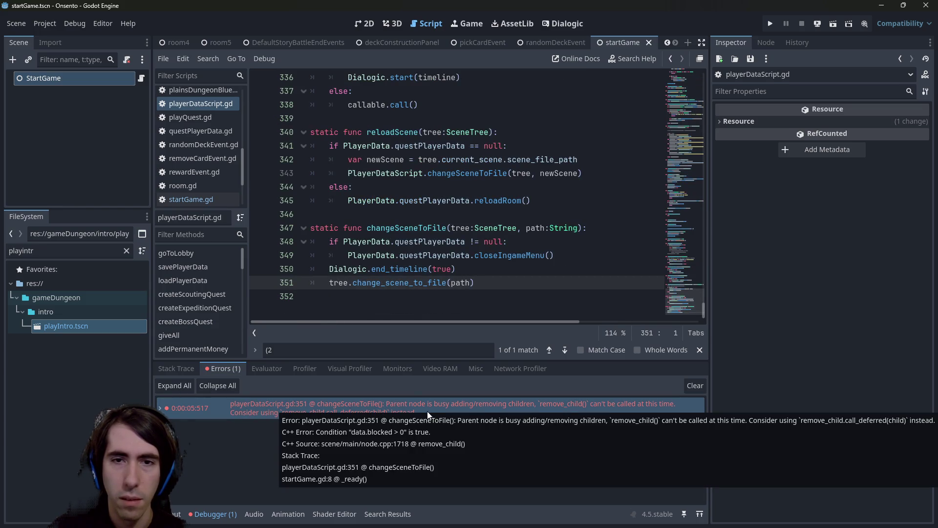
left_click(497, 295)
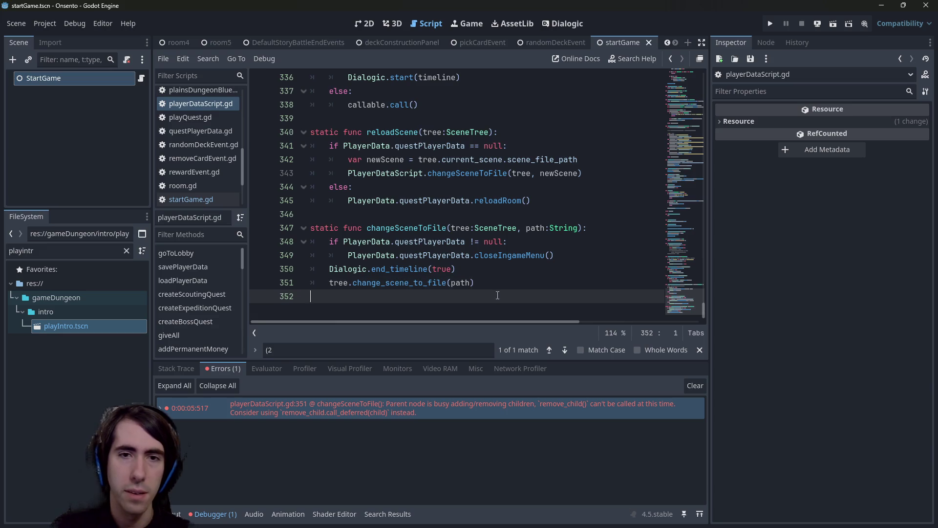
left_click(142, 79)
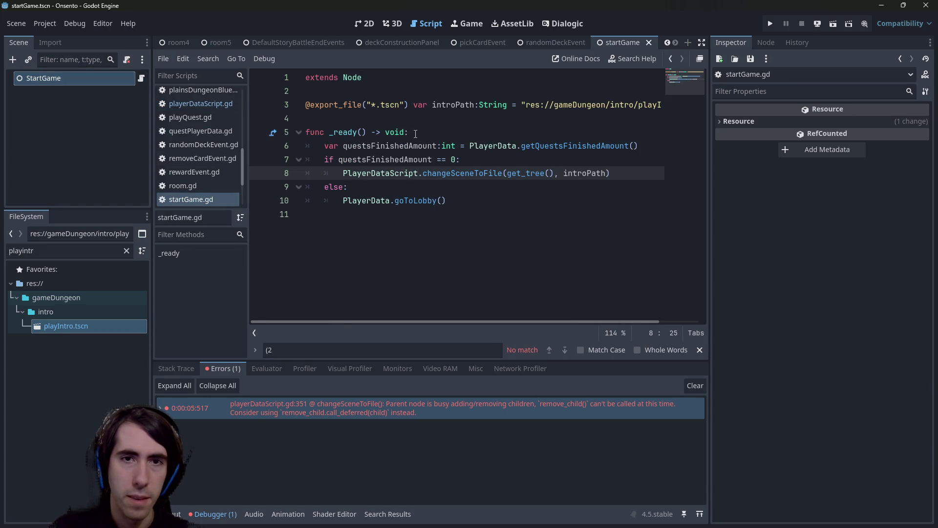
Insert 'await get_tree().process_frame' as the first line of _ready in startGame.gd and save.
left_click(416, 134)
key("Return")
type("await g")
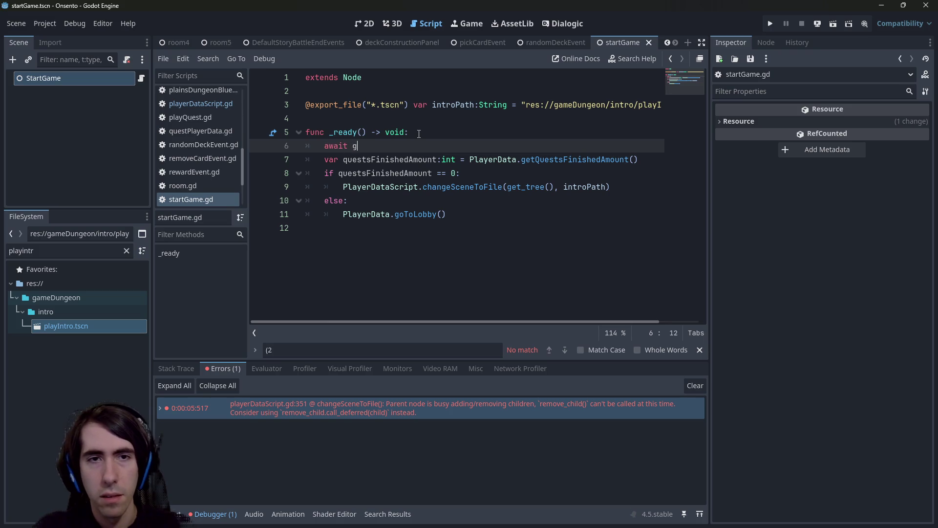
type("et_tre")
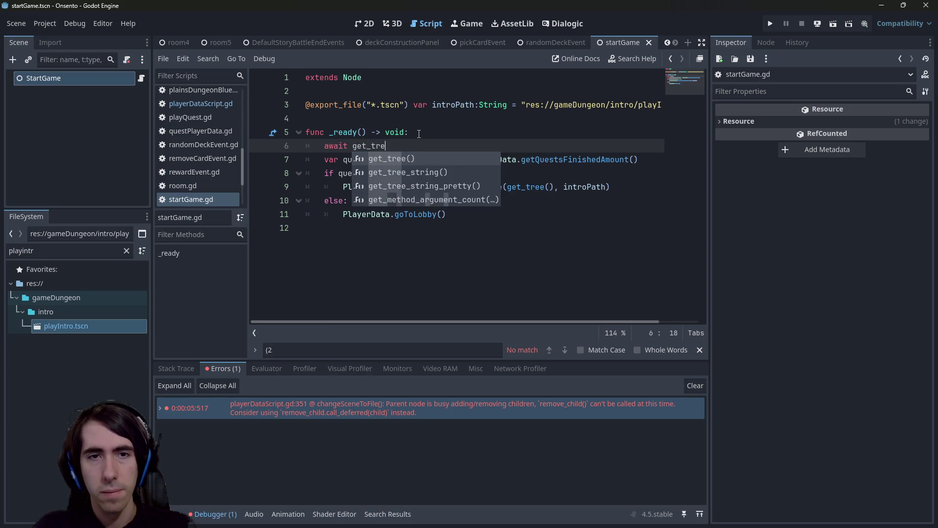
key("Return")
type(".prc")
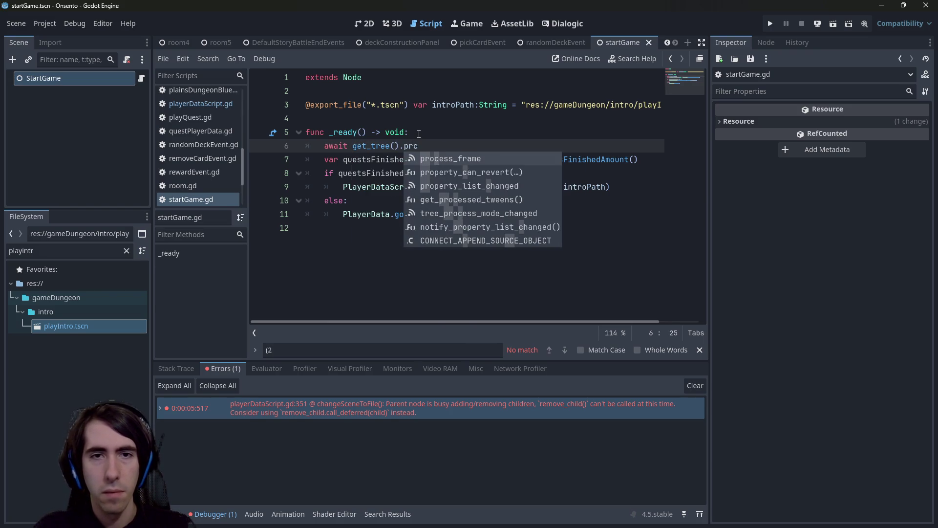
key("Return")
key("ctrl+s")
Compare the new await line with playQuest.gd's _ready in the playIntro scene, then save startGame.gd.
triple_click(428, 146)
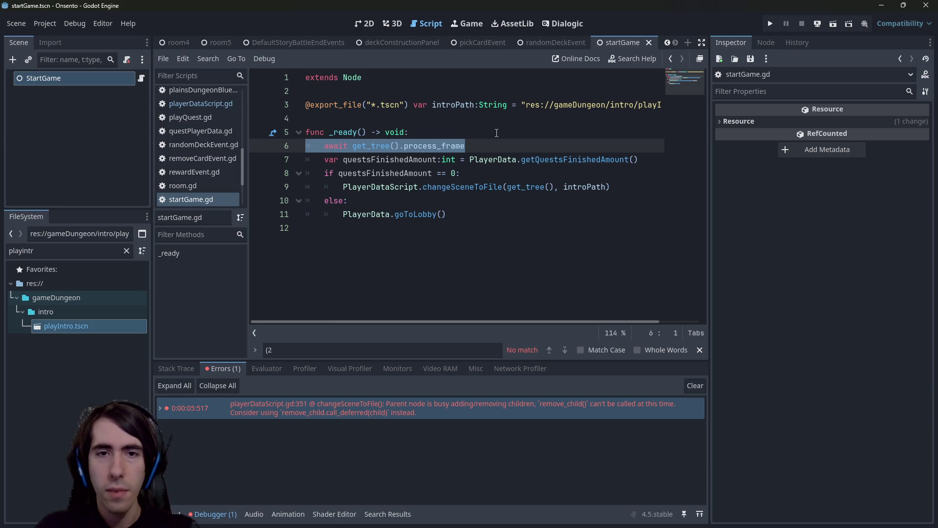
key("ctrl+shift+o")
key("Escape")
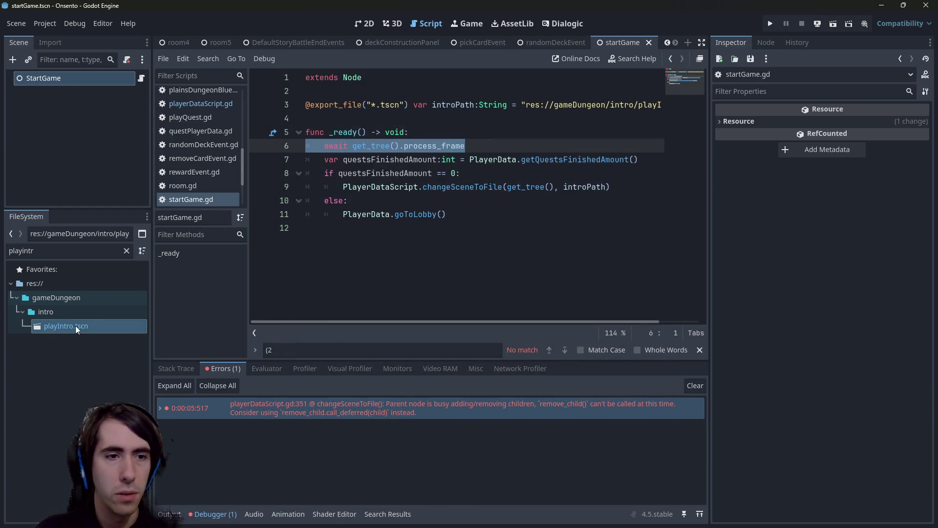
double_click(73, 325)
left_click(193, 117)
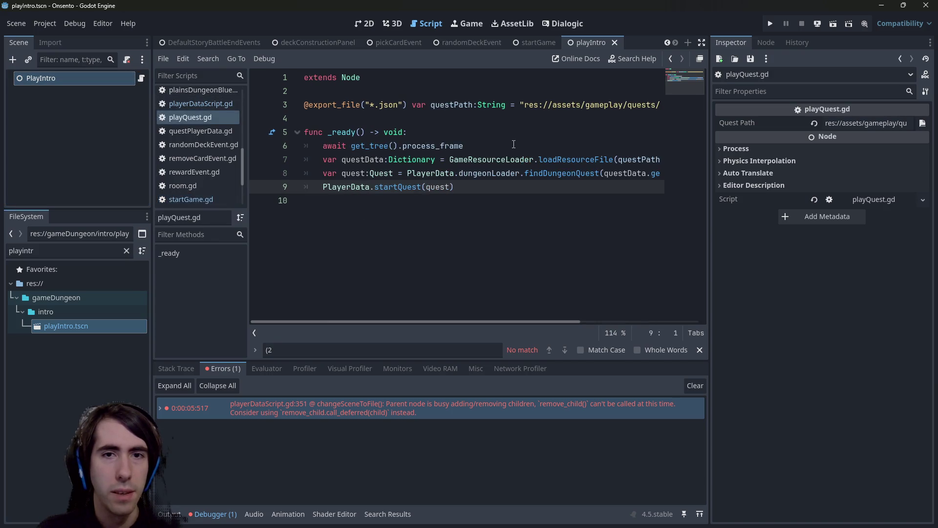
key("ctrl+End")
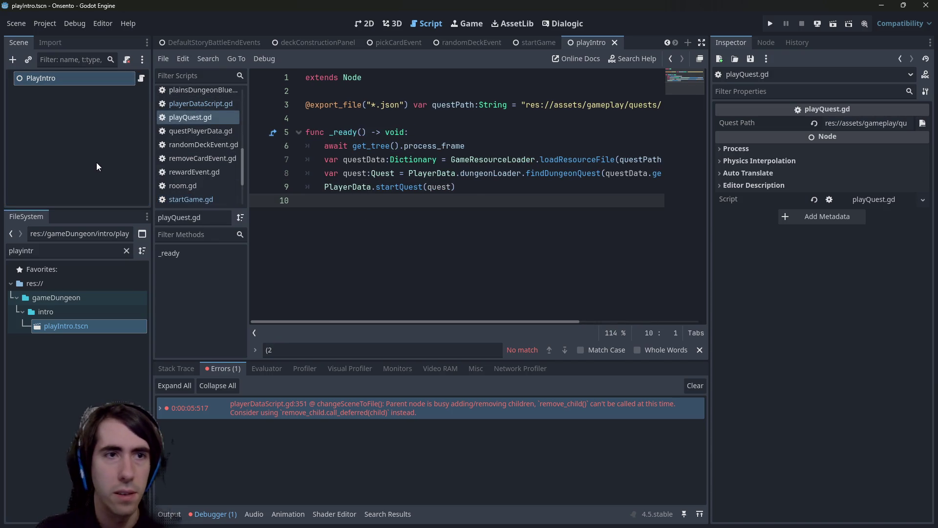
key("alt+Left")
key("ctrl+s")
key("Down")
key("Down")
key("End")
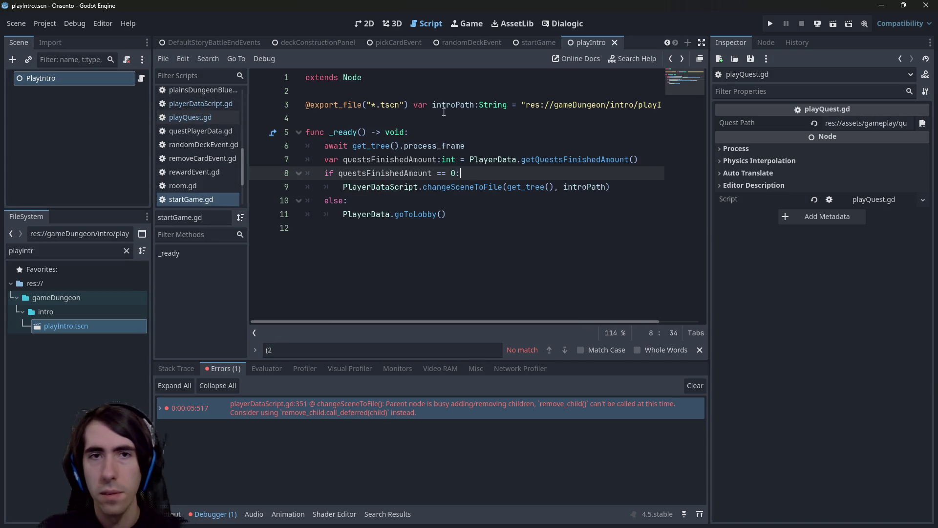
left_click(44, 24)
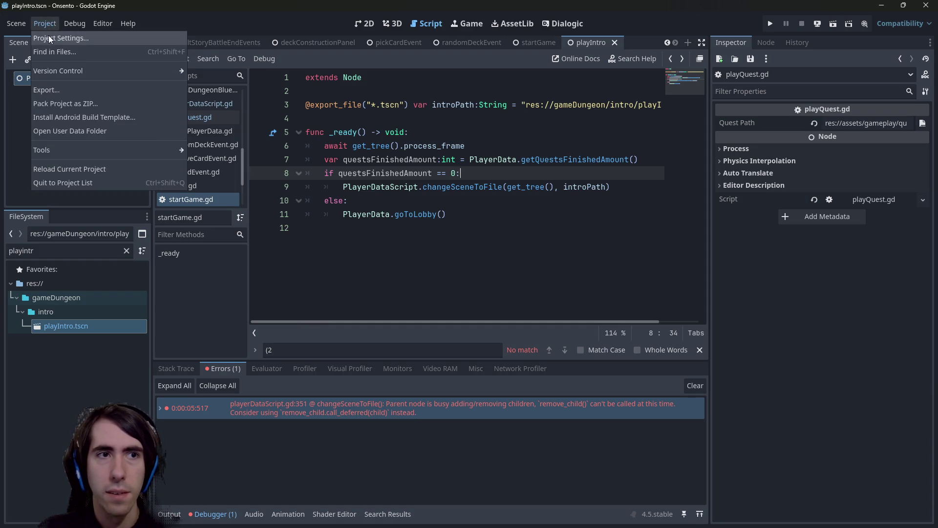
Set scenes/startGame.tscn as the project's main scene in Project Settings, then clear the file tree filter.
left_click(51, 39)
left_click(733, 144)
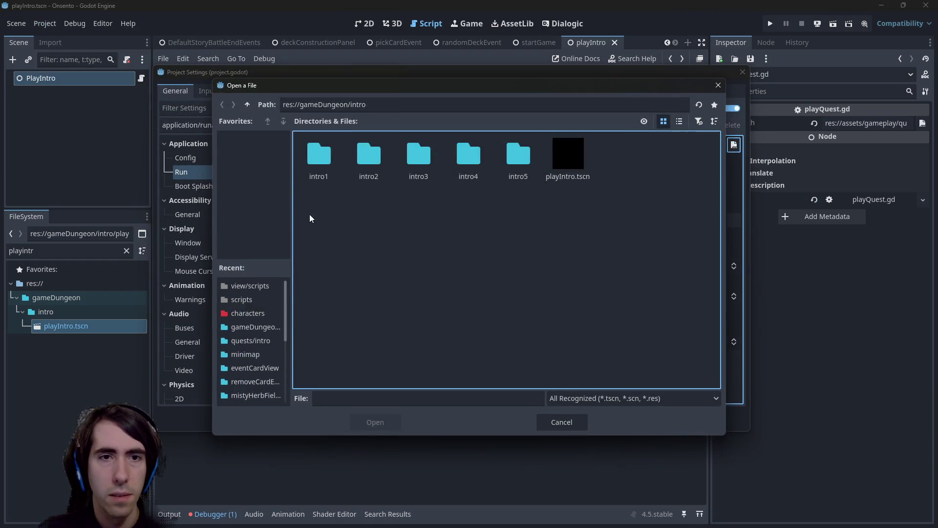
left_click(247, 104)
left_click(247, 104)
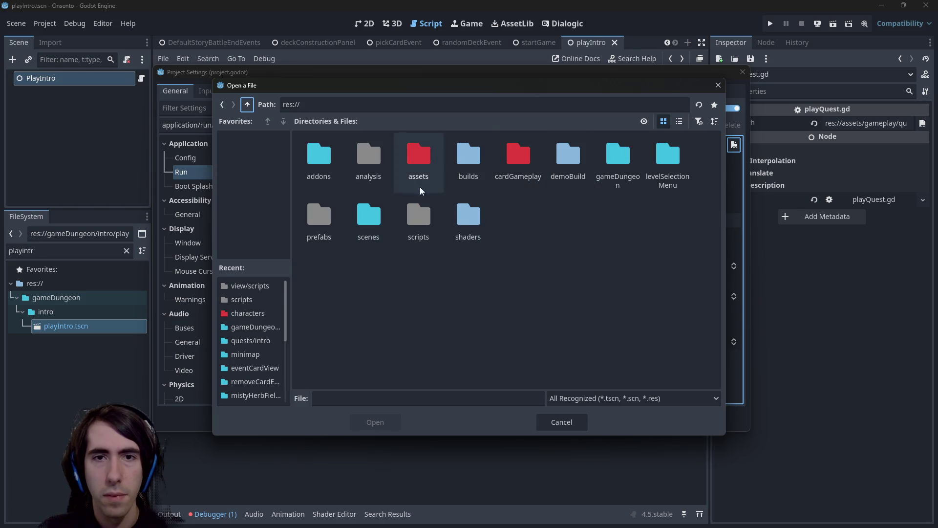
double_click(369, 215)
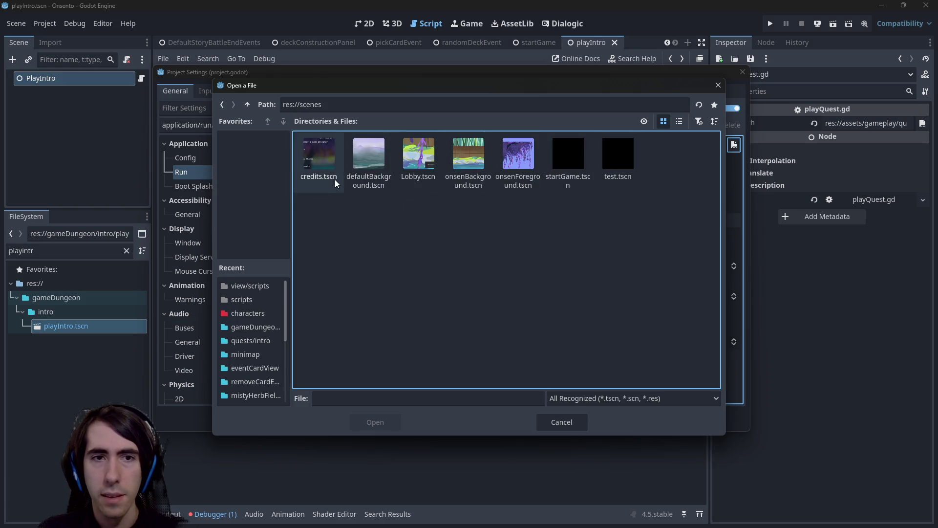
double_click(567, 162)
left_click(445, 418)
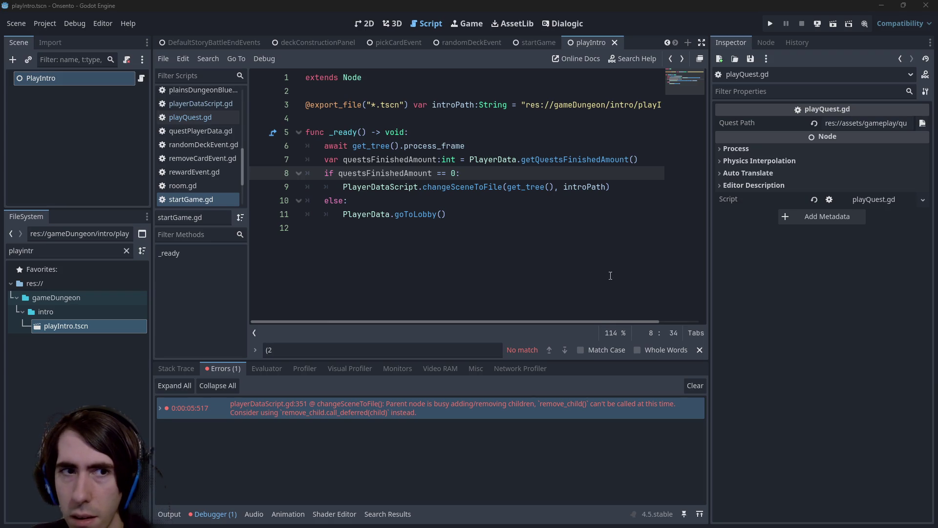
left_click(126, 251)
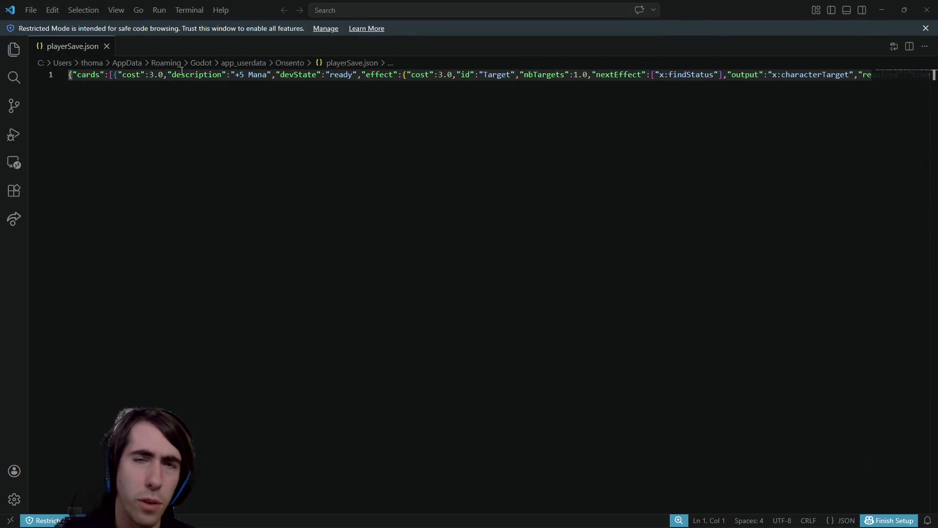
Try moving the cards array onto its own line, inspect the long line's end, then undo.
left_click(105, 74)
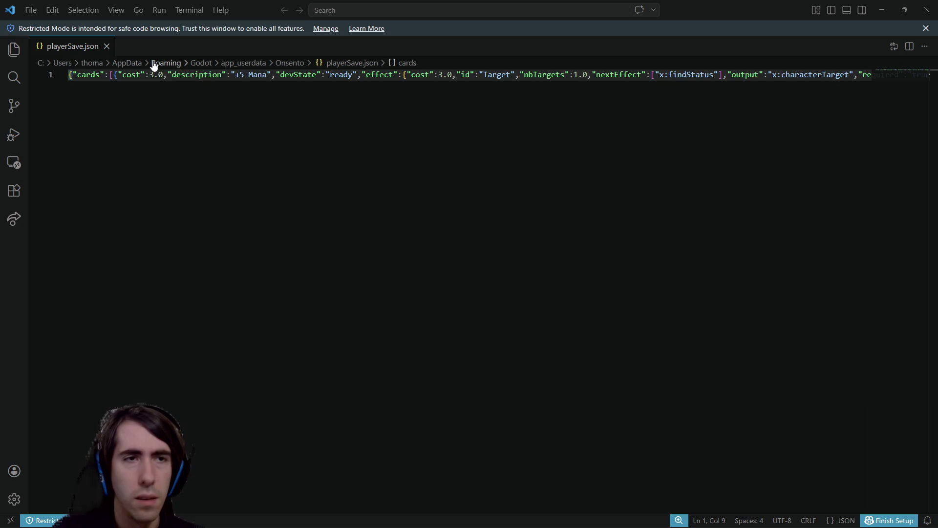
key("Right")
key("Return")
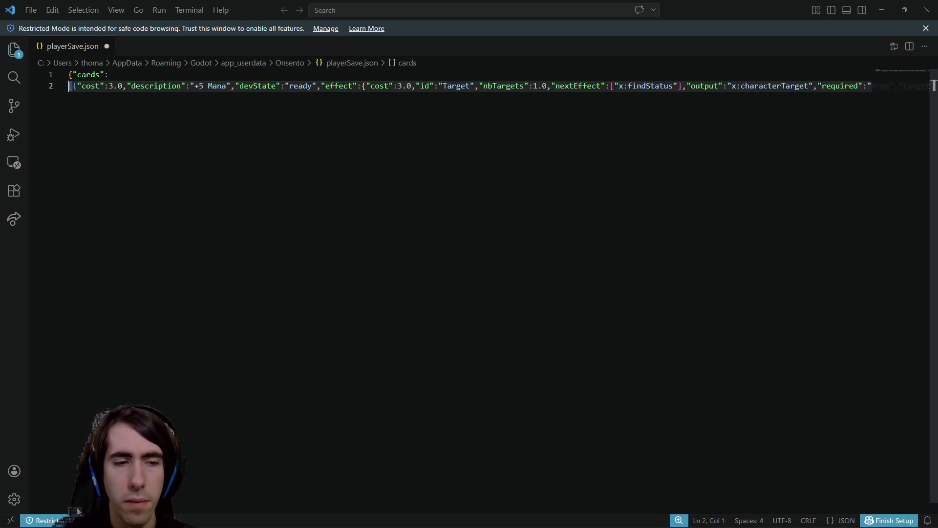
mouse_move(77, 511)
left_mouse_down()
mouse_move(597, 509)
mouse_move(909, 479)
left_mouse_up()
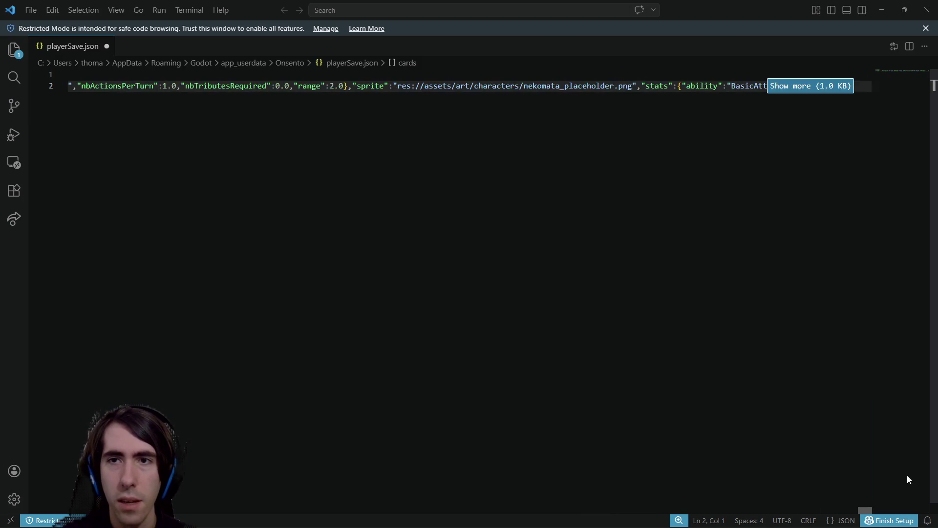
left_click(798, 96)
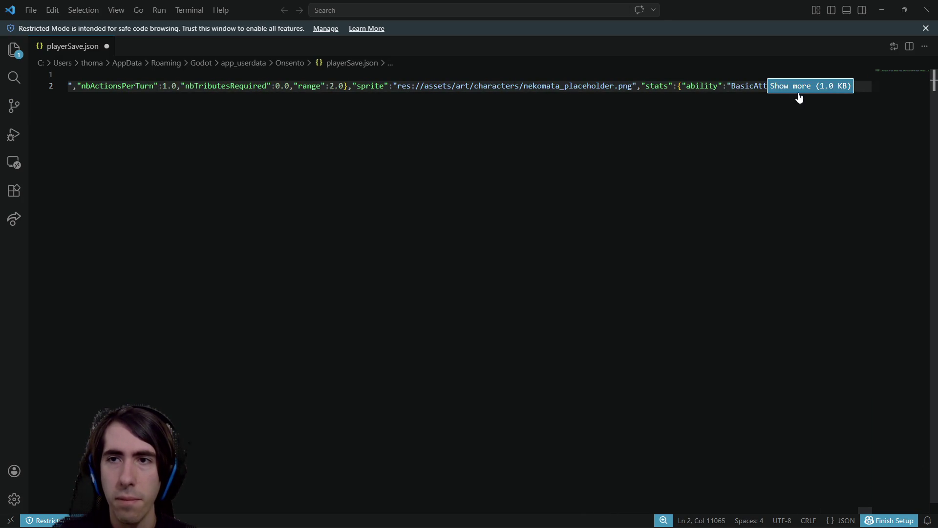
left_click(799, 97)
scroll(317, 327, "right", 10)
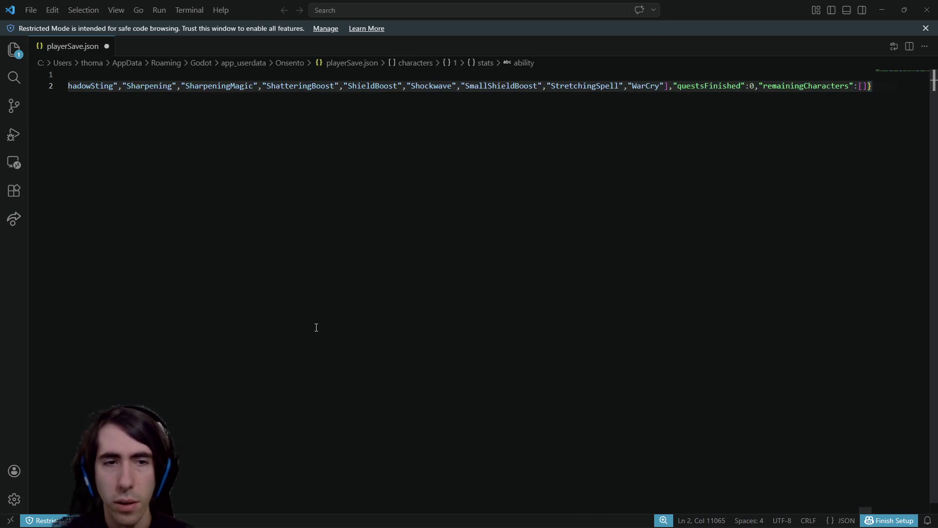
key("ctrl+z")
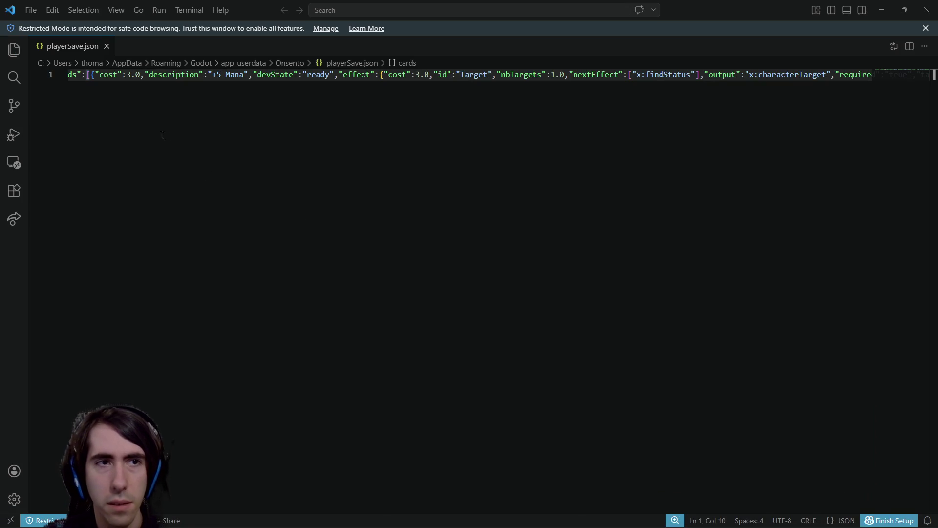
Select the whole single-line save data and move to the remainingCharacters array.
key("ctrl+a")
left_click(245, 111)
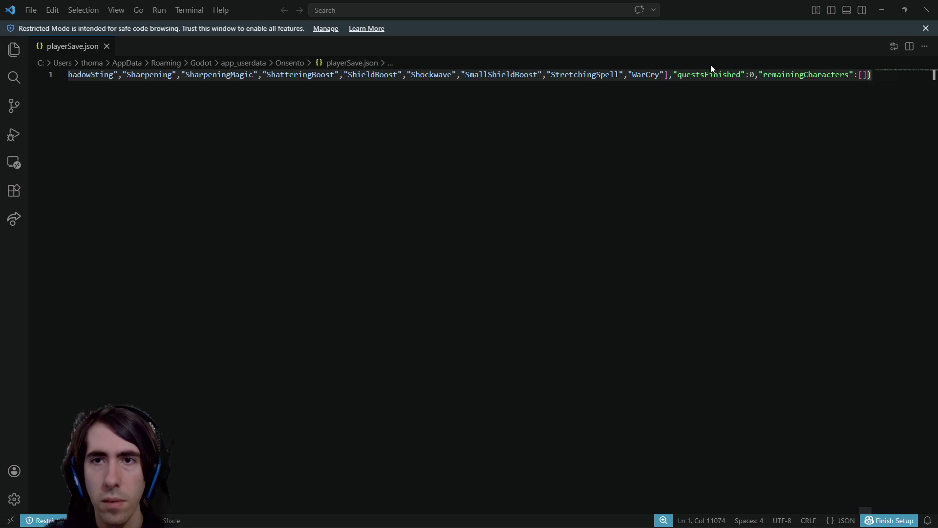
left_click(861, 73)
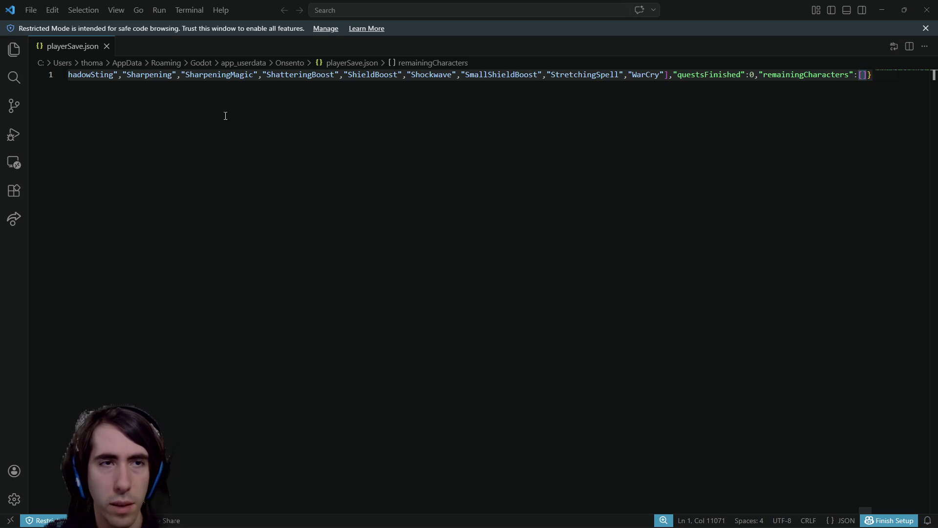
key("ctrl+a")
left_click_drag(225, 116, 1, 70)
Step word by word back through the characters data to the Nekomata entry, adjusting the selection.
left_click(207, 74)
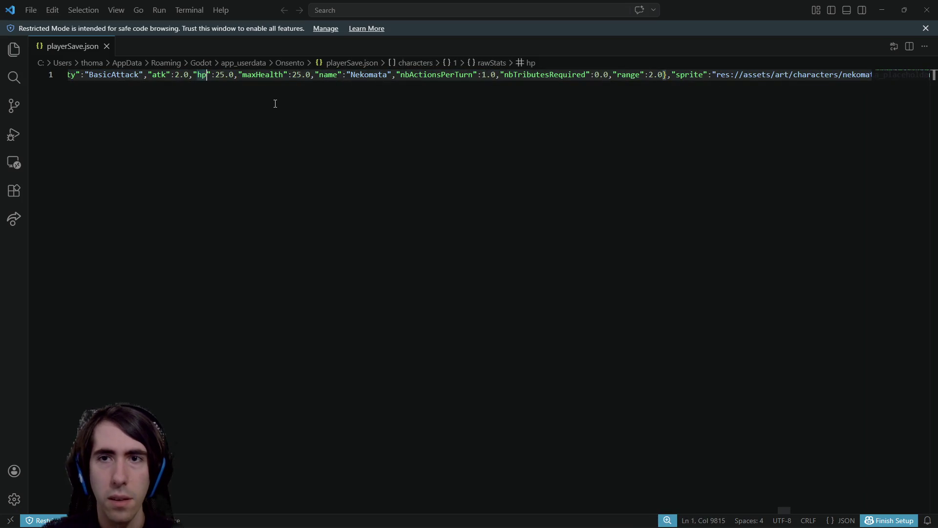
key("Left")
key("Left")
key("Left")
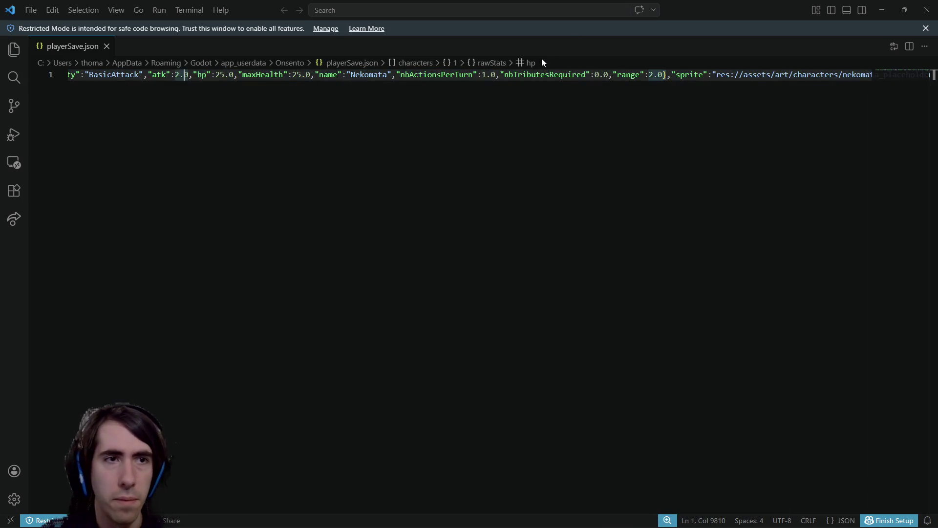
key("ctrl+Left")
key("ctrl+Left")
key("ctrl+Left")
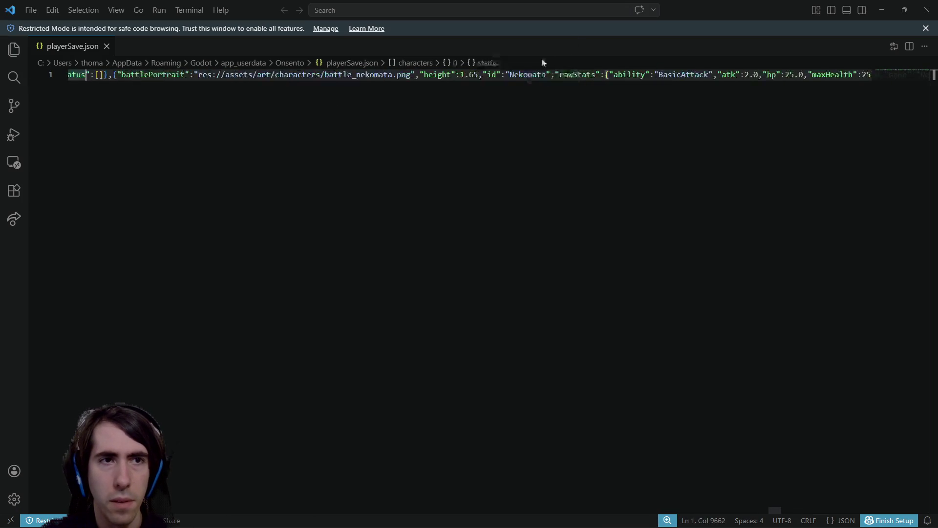
key("Right")
key("Right")
key("Right")
key("shift+Right")
key("shift+Right")
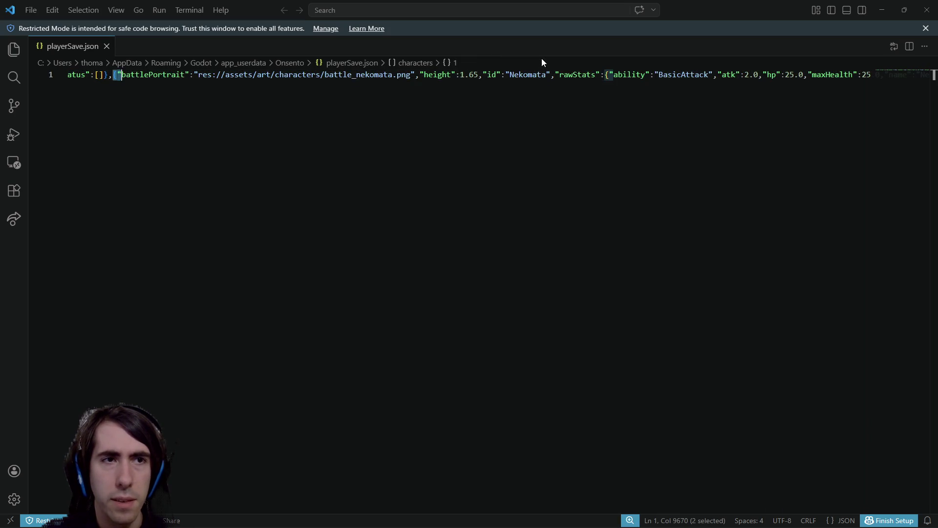
key("Left")
key("Right")
key("shift+Right")
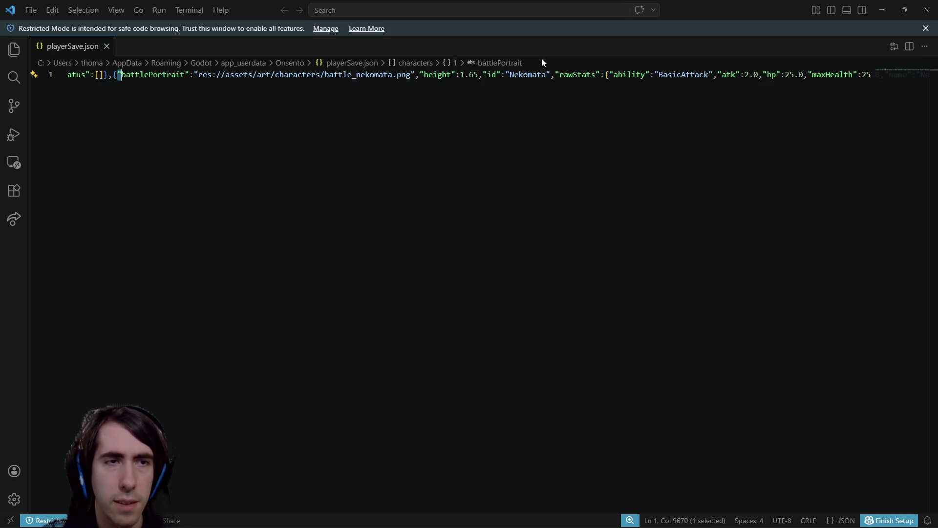
key("End")
key("ctrl+Left")
key("ctrl+Left")
key("ctrl+Left")
key("ctrl+shift+Left")
key("ctrl+shift+Left")
key("ctrl+shift+Left")
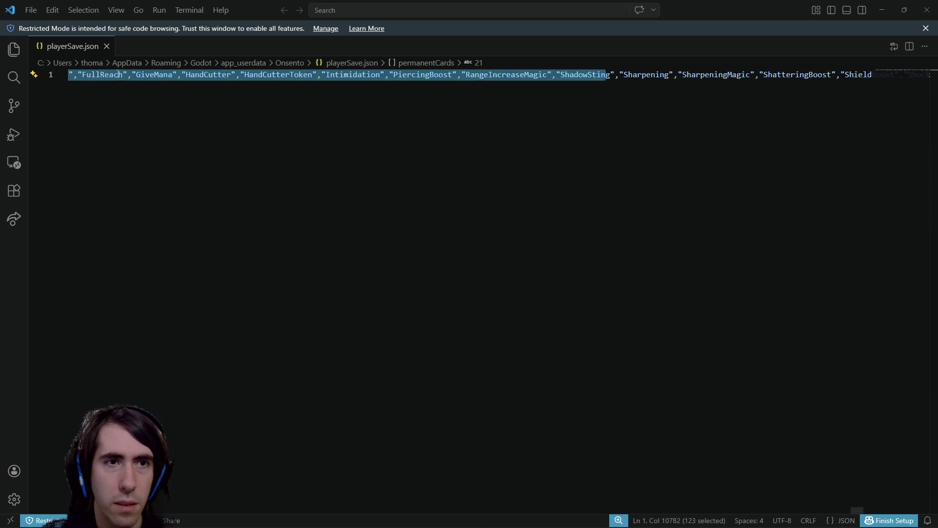
key("ctrl+shift+Left")
key("ctrl+shift+Left")
key("ctrl+shift+Left")
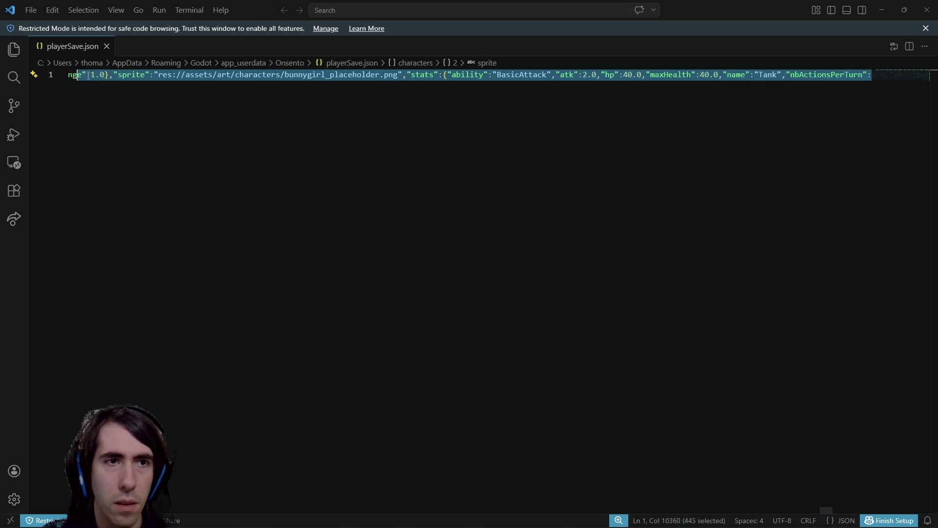
key("ctrl+shift+Left")
key("ctrl+shift+Left")
key("ctrl+shift+Left")
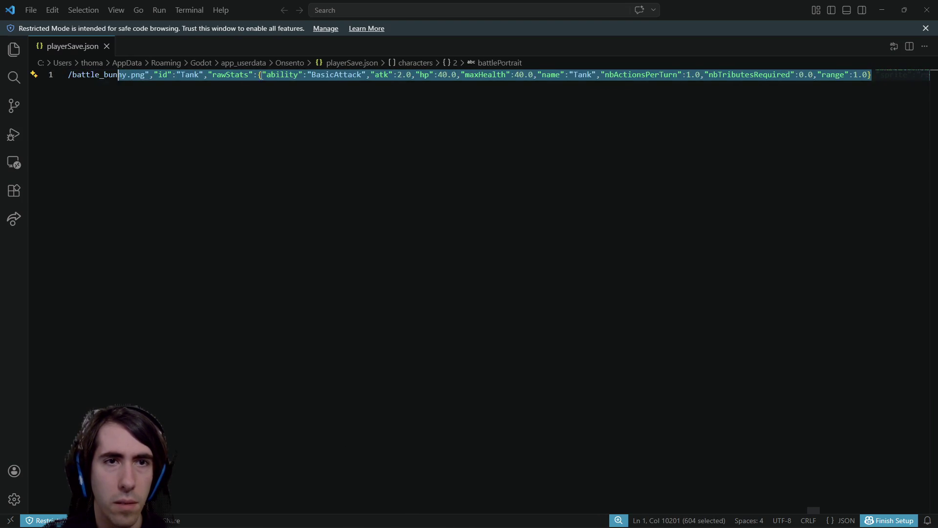
Select all 77 opening braces with Ctrl+D and insert a line break after each.
left_click(260, 75)
key("shift+Right")
key("ctrl+d")
key("ctrl+d")
key("ctrl+d")
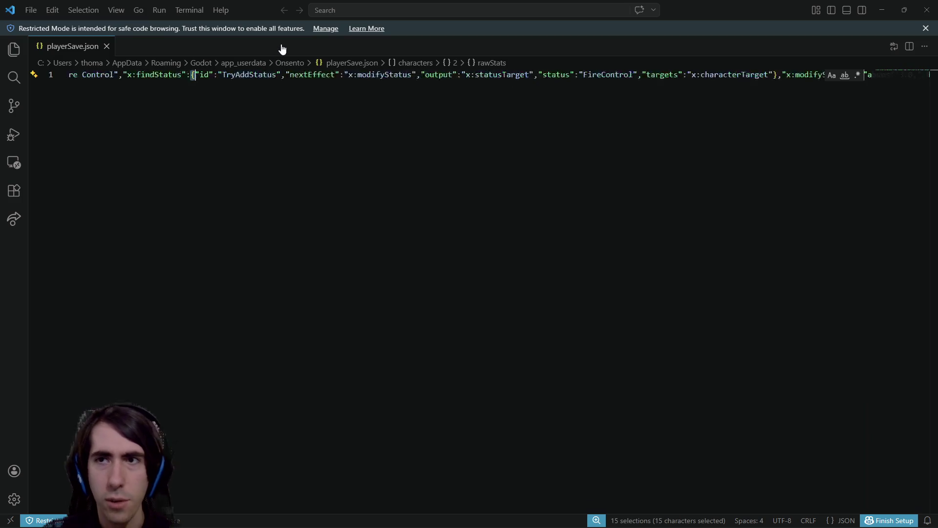
key("ctrl+d")
key("ctrl+d")
key("ctrl+d")
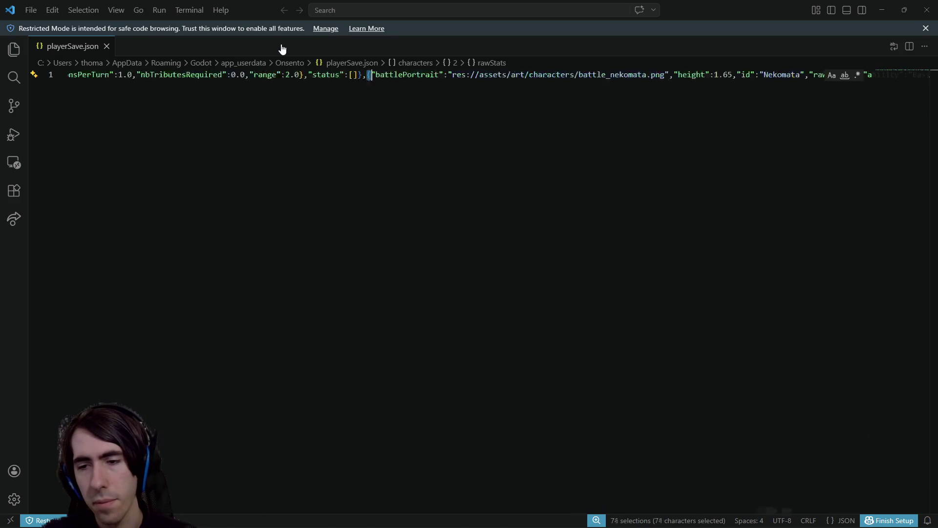
key("ctrl+d")
key("ctrl+d")
key("ctrl+d")
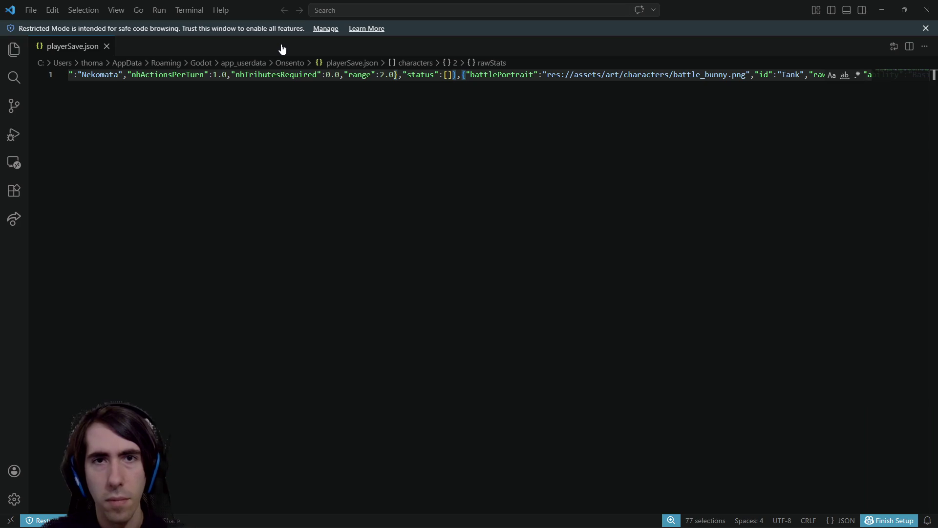
key("Return")
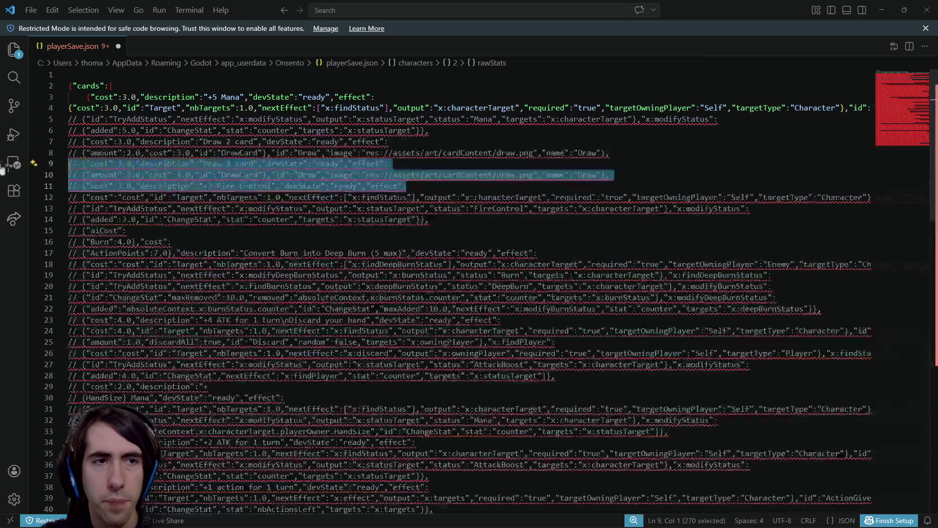
left_click(275, 131)
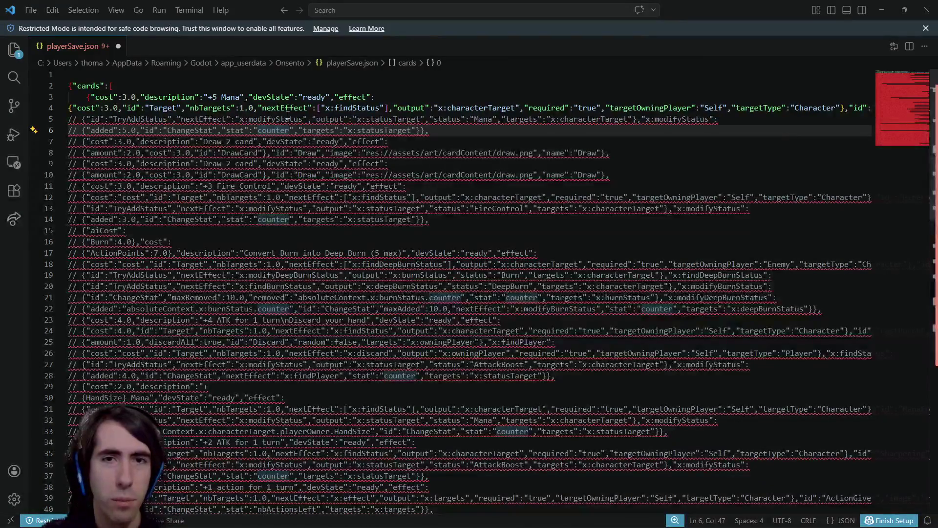
key("ctrl+z")
key("ctrl+y")
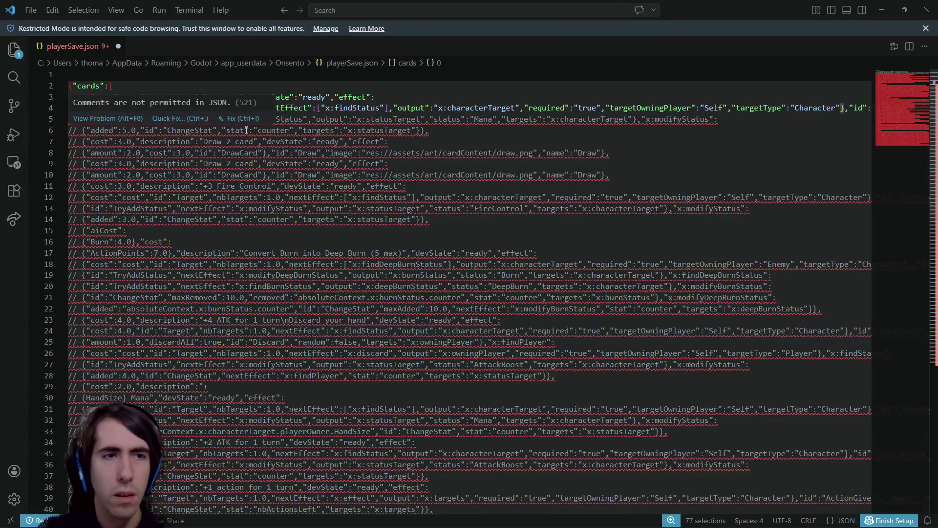
key("ctrl+z")
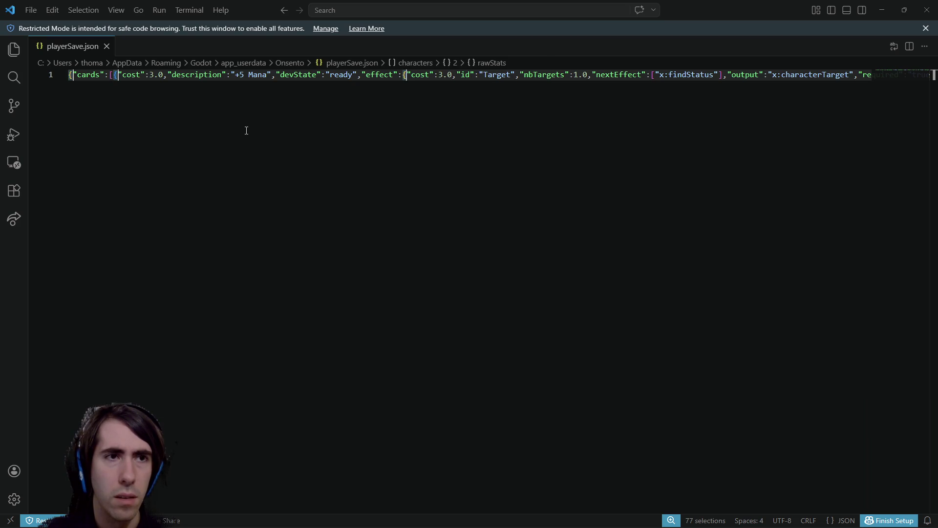
key("ctrl+y")
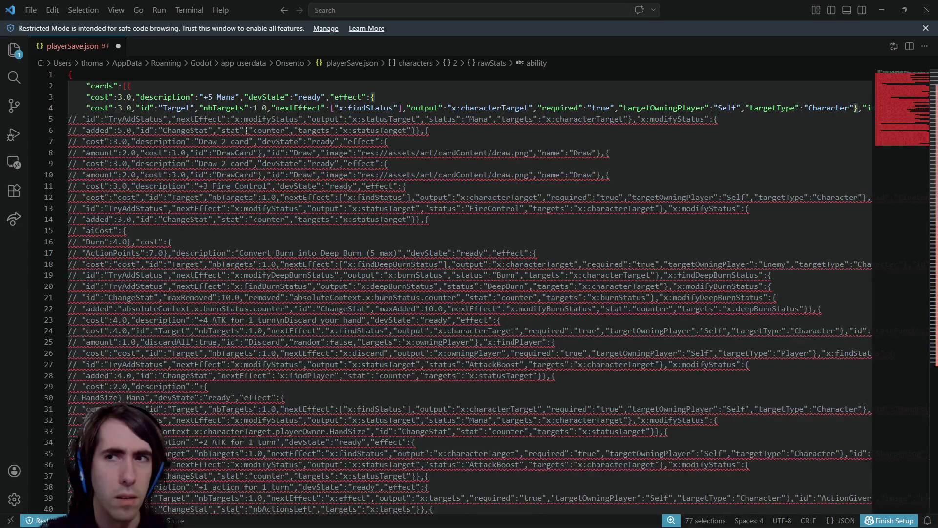
scroll(302, 204, "down", 15)
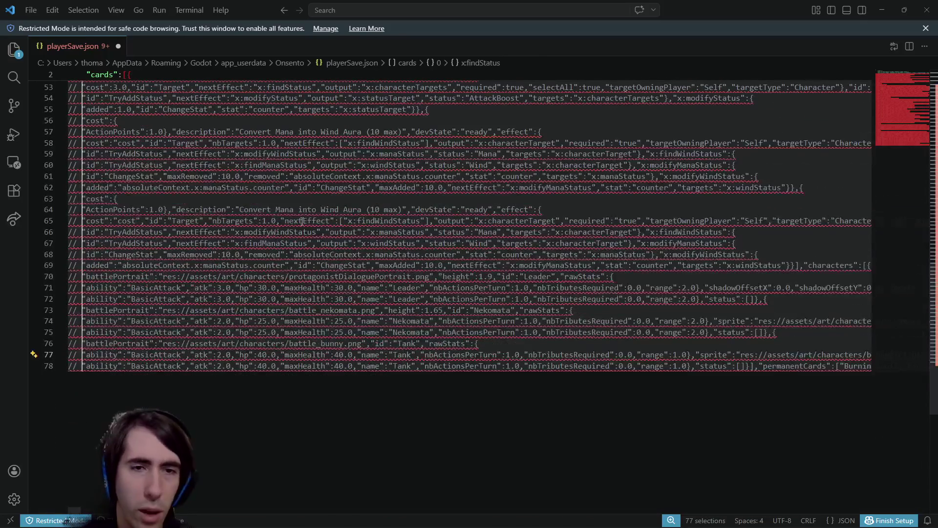
mouse_move(285, 220)
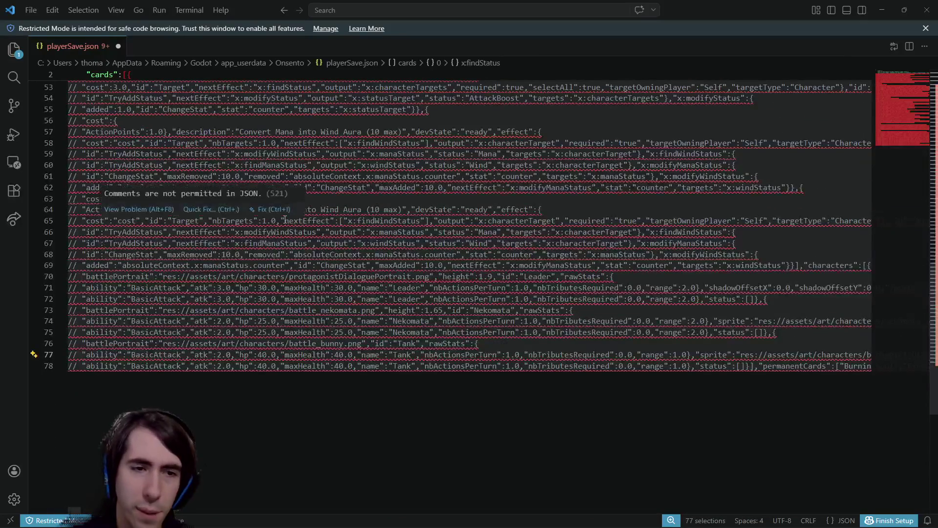
scroll(321, 246, "up", 16)
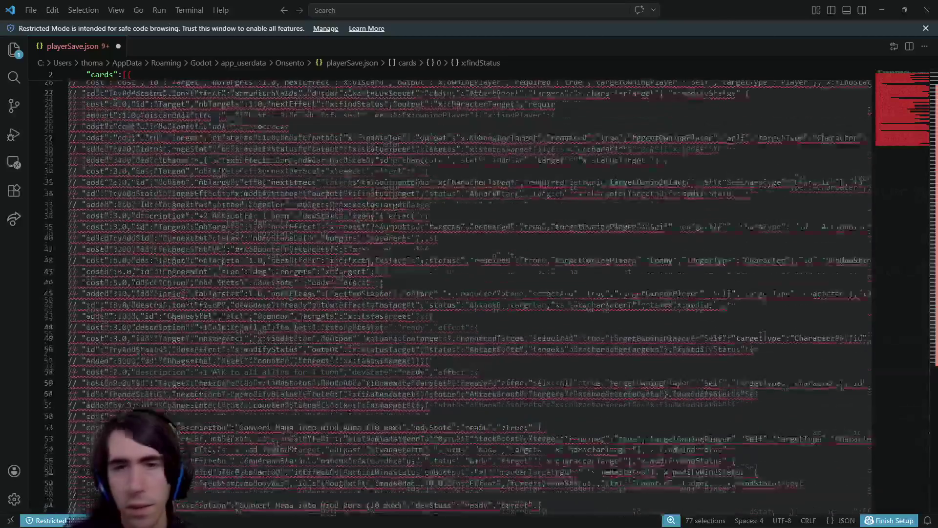
scroll(342, 226, "up", 1)
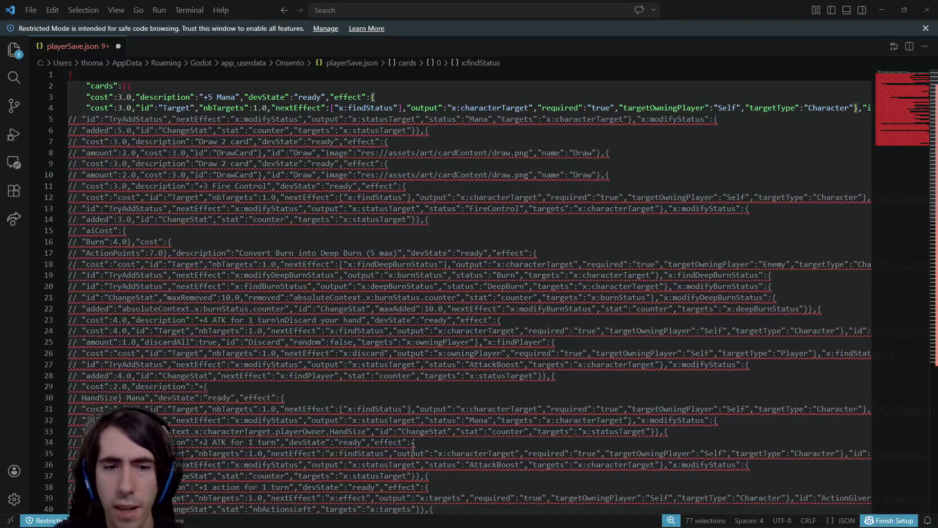
scroll(250, 232, "down", 16)
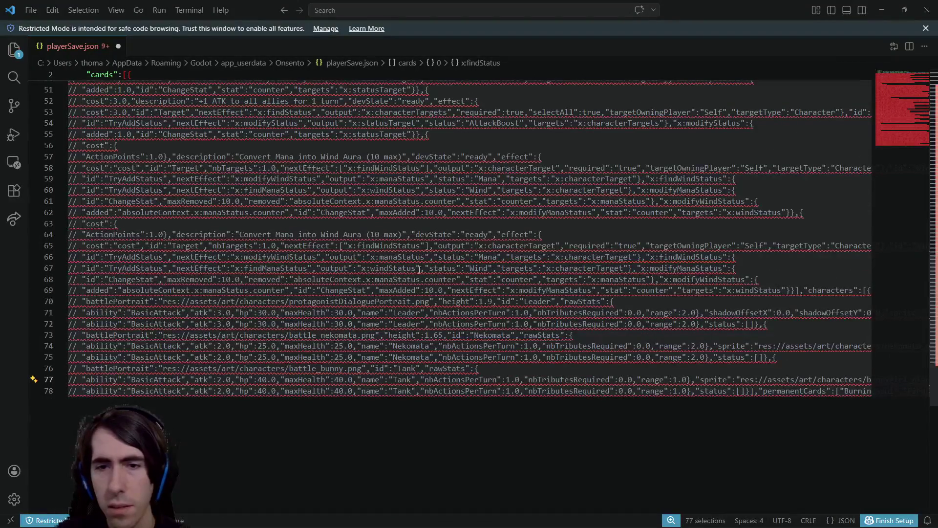
mouse_move(384, 381)
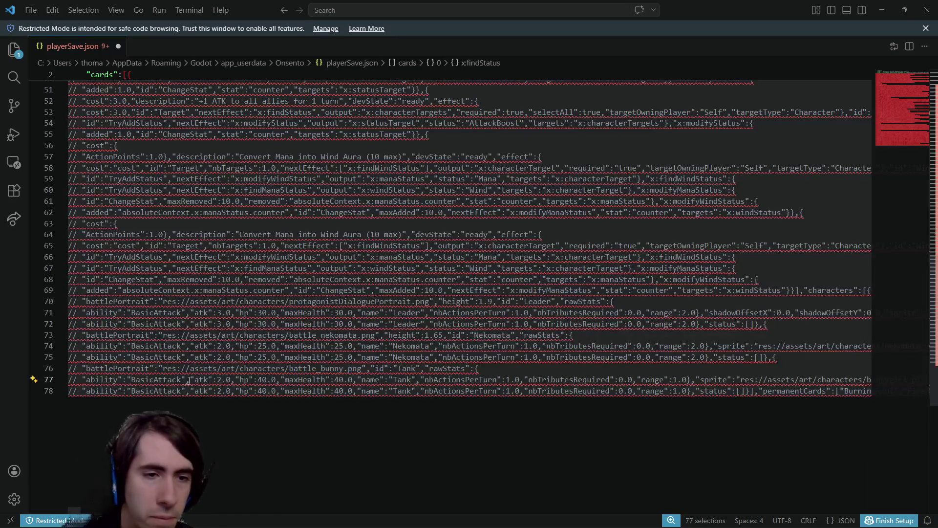
mouse_move(183, 378)
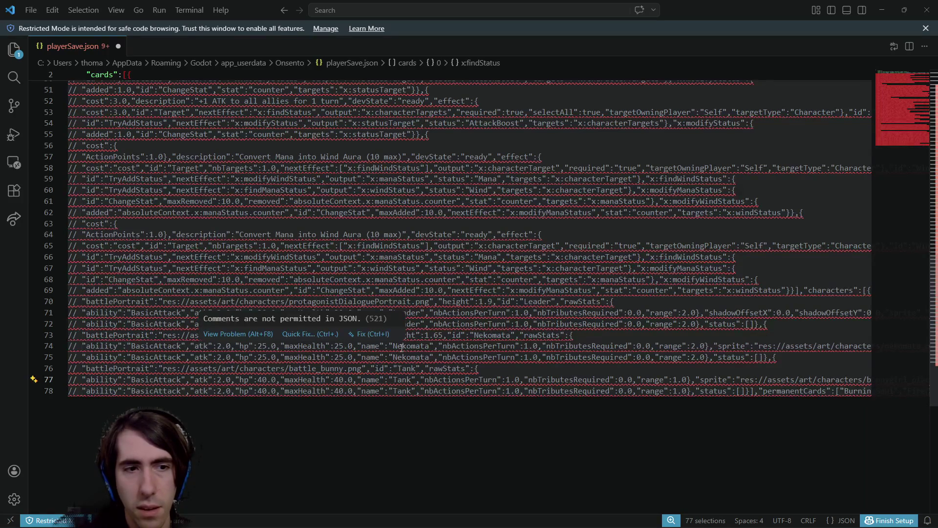
scroll(492, 322, "up", 2)
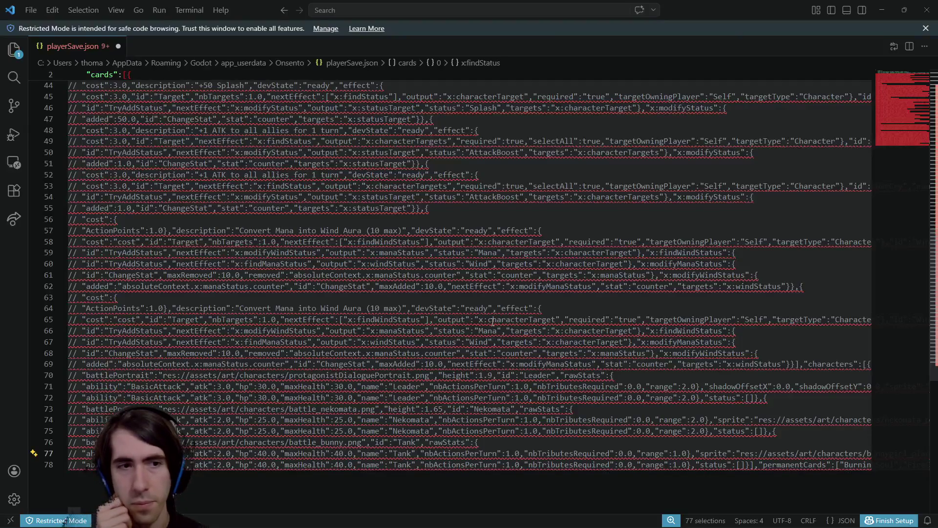
scroll(340, 174, "up", 12)
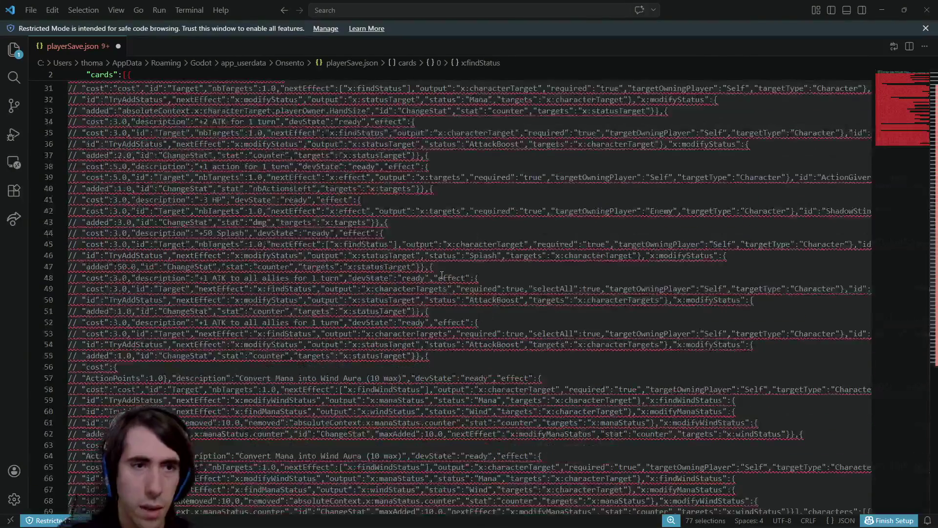
scroll(340, 174, "up", 2)
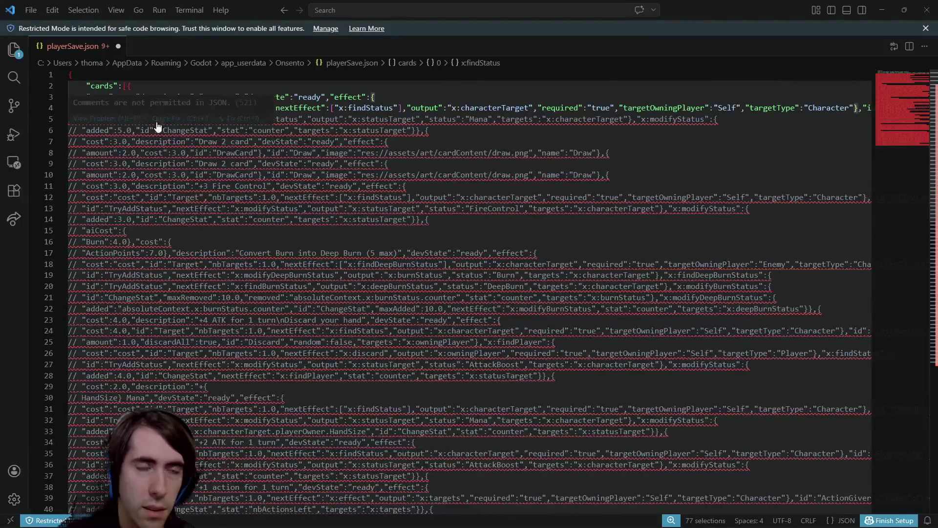
key("ctrl+z")
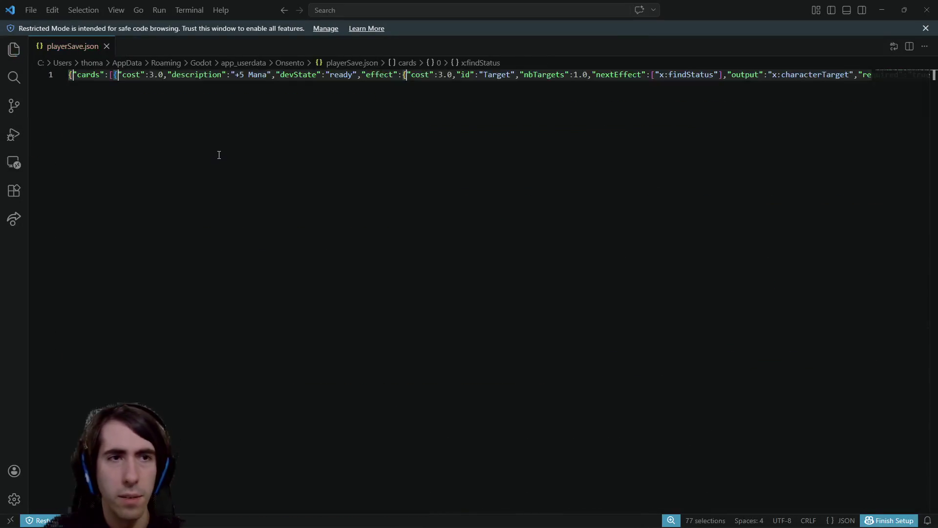
key("ctrl+y")
Search the save file for 'characters' then 'quests', scrolling right to read "questsFinished":0.
key("ctrl+f")
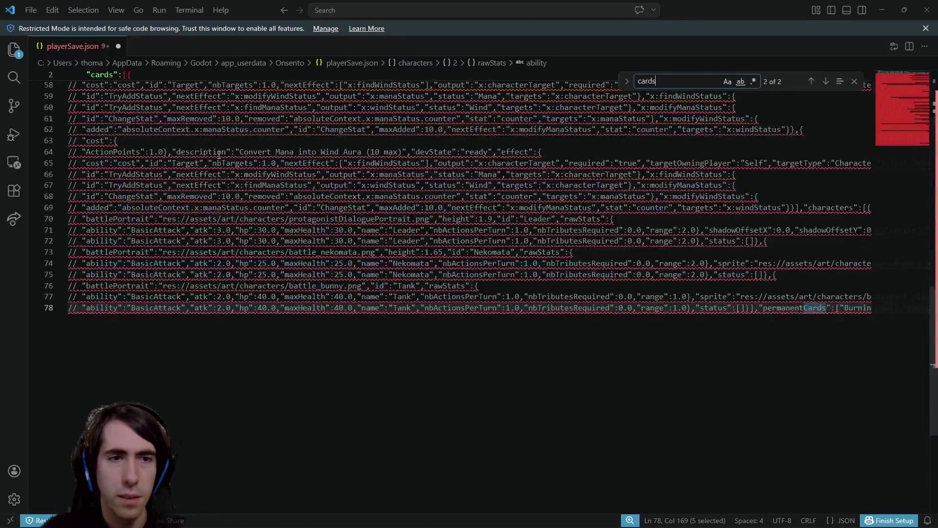
key("BackSpace")
key("BackSpace")
key("BackSpace")
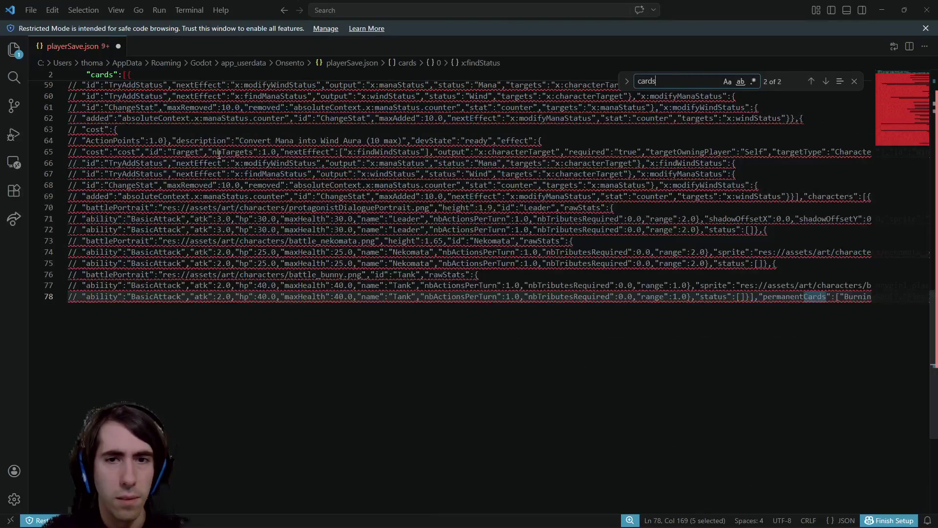
type("characters")
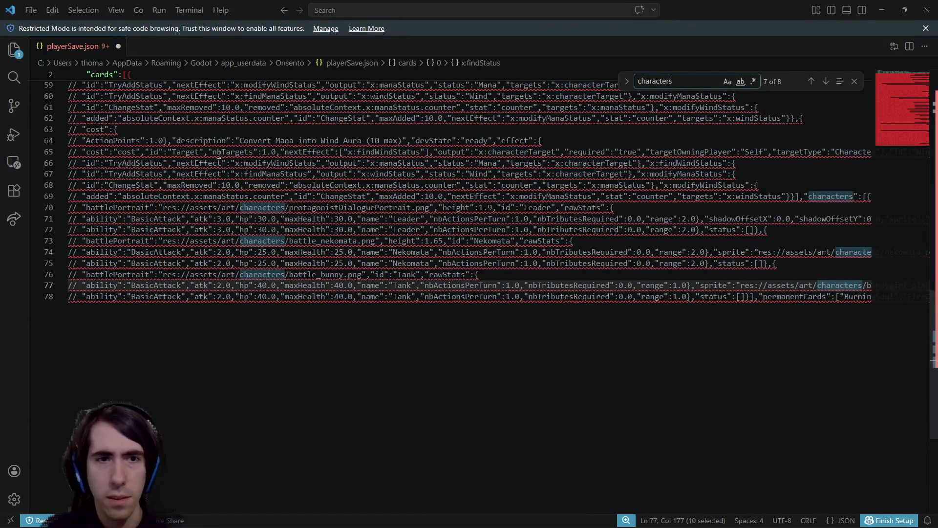
key("Return")
key("Return")
key("Return")
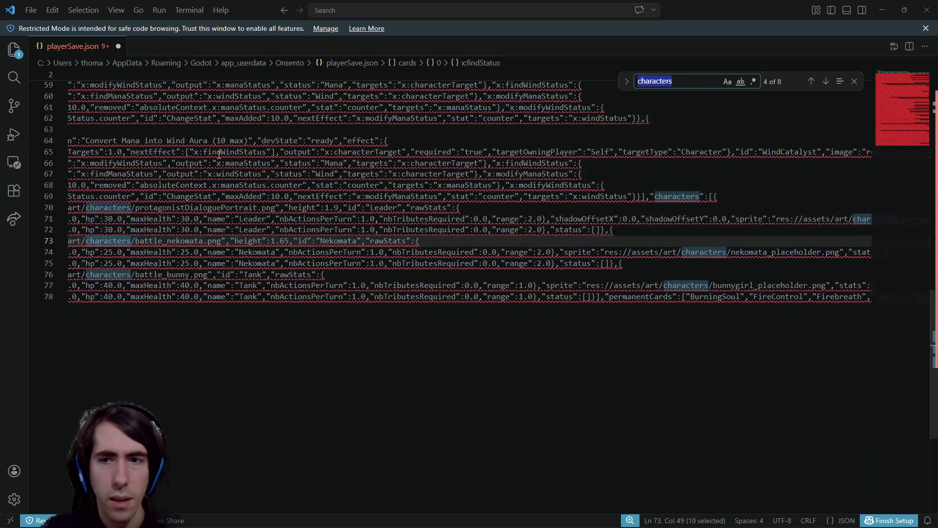
type("quests")
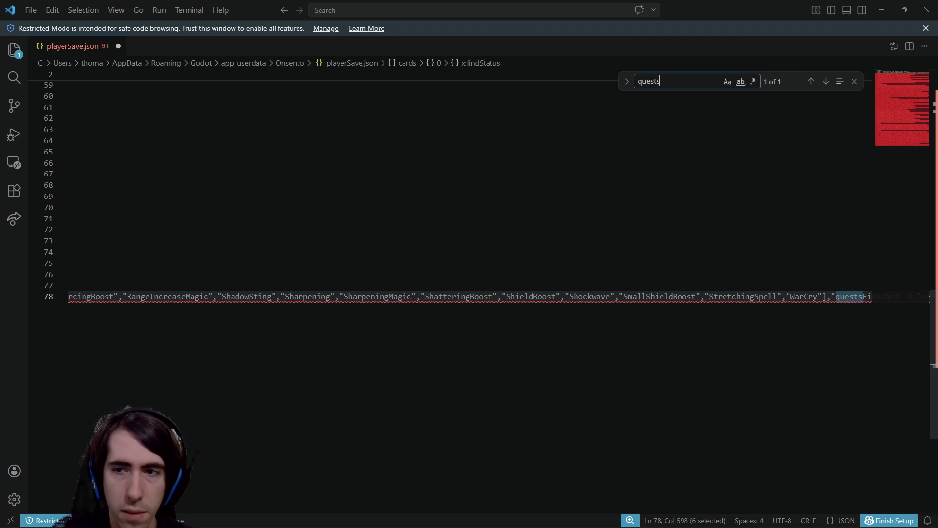
scroll(469, 296, "right", 4)
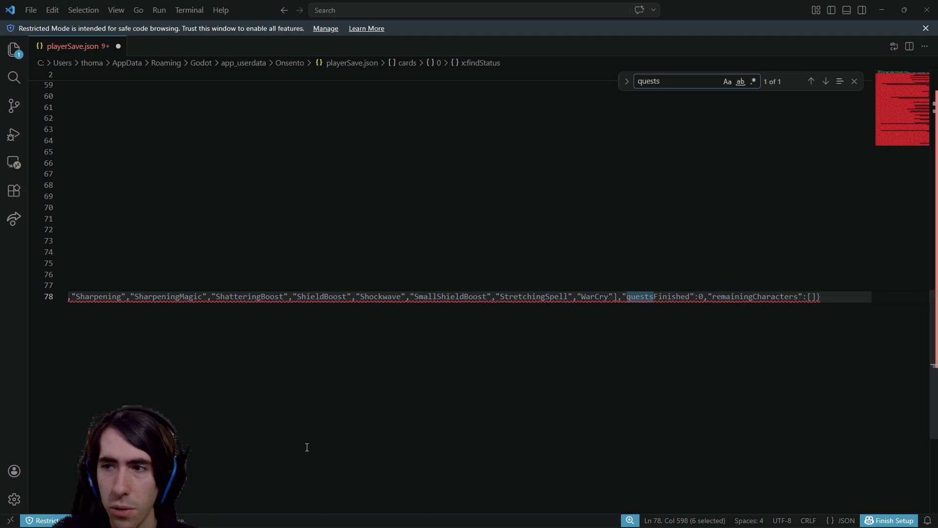
Close the save file window, return to Godot, then bring playerSave.json back up.
left_click(930, 4)
left_click(533, 247)
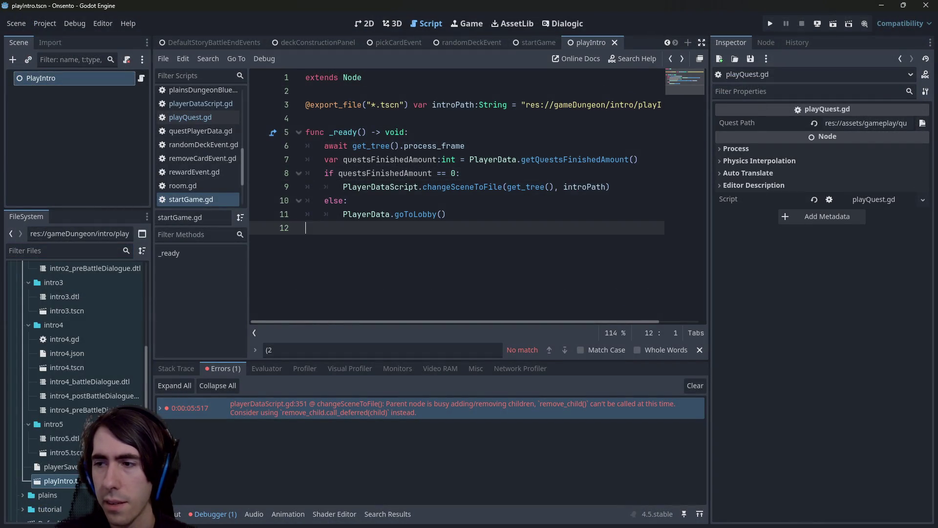
key("alt+Tab")
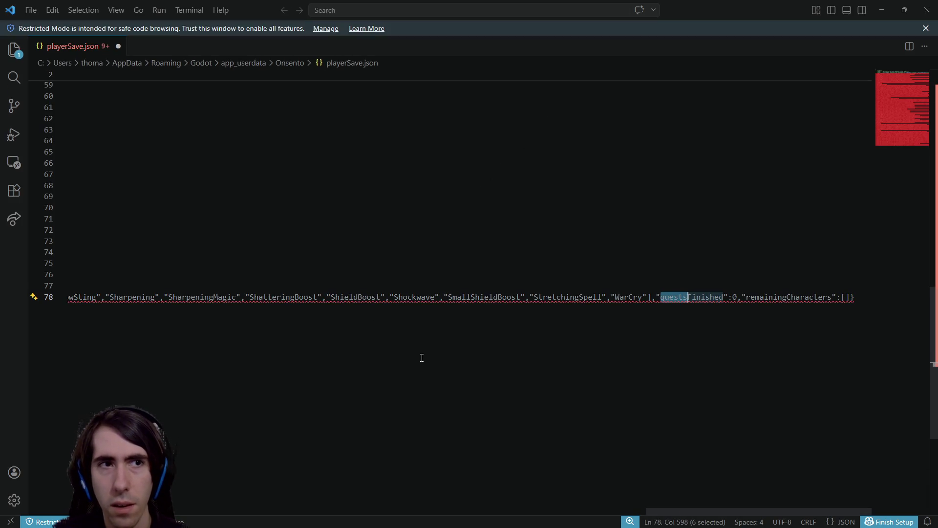
Delete and save the save file's contents, then restore them with undo.
key("ctrl+a")
key("BackSpace")
key("ctrl+s")
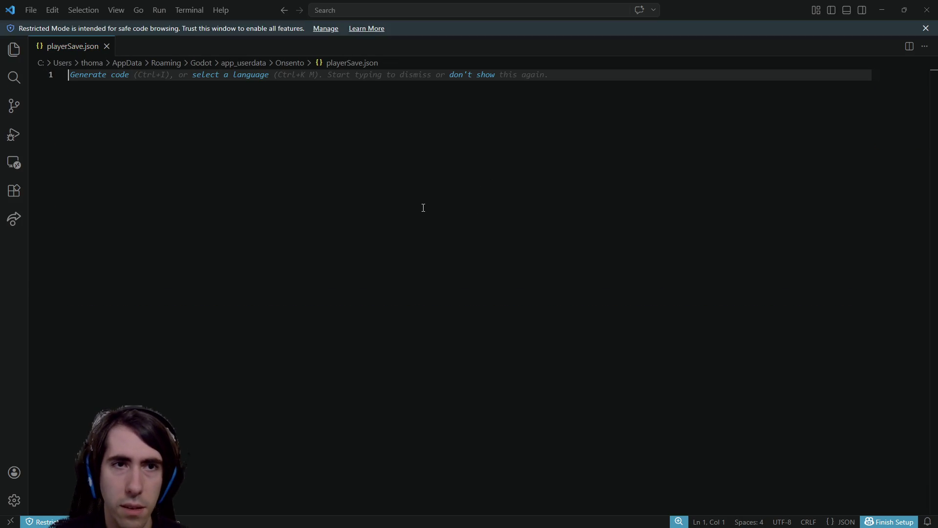
key("ctrl+z")
Select lines 58–62 and the comment markers from line 5 onward, then clear the selections.
left_click(554, 274)
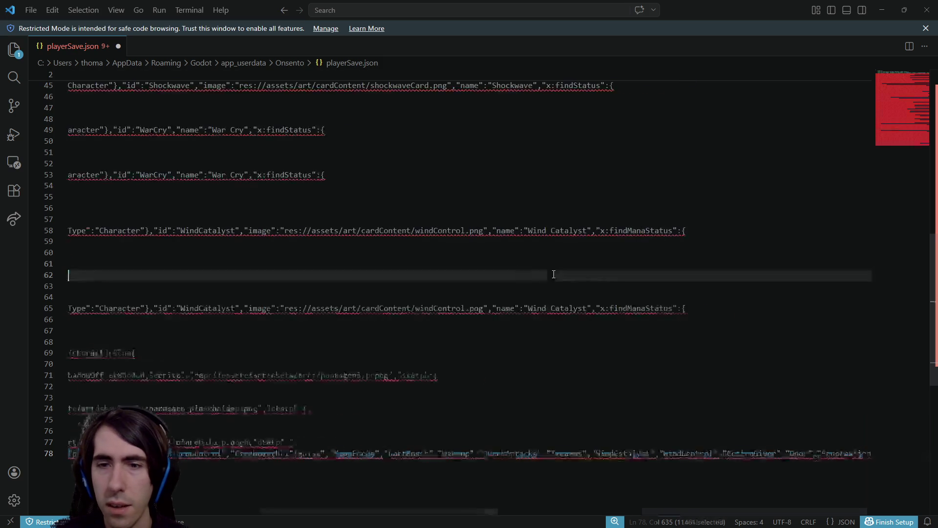
key("shift+Up")
key("shift+Up")
key("shift+Up")
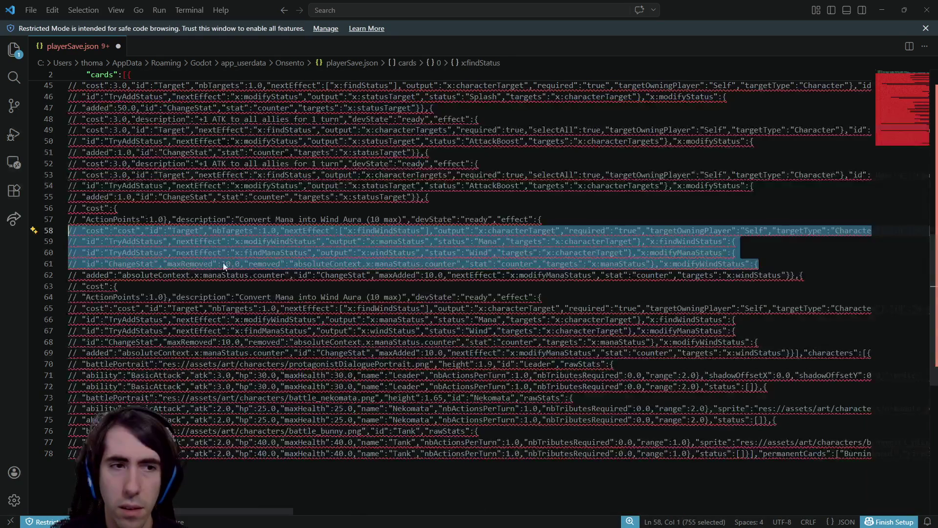
scroll(222, 262, "up", 15)
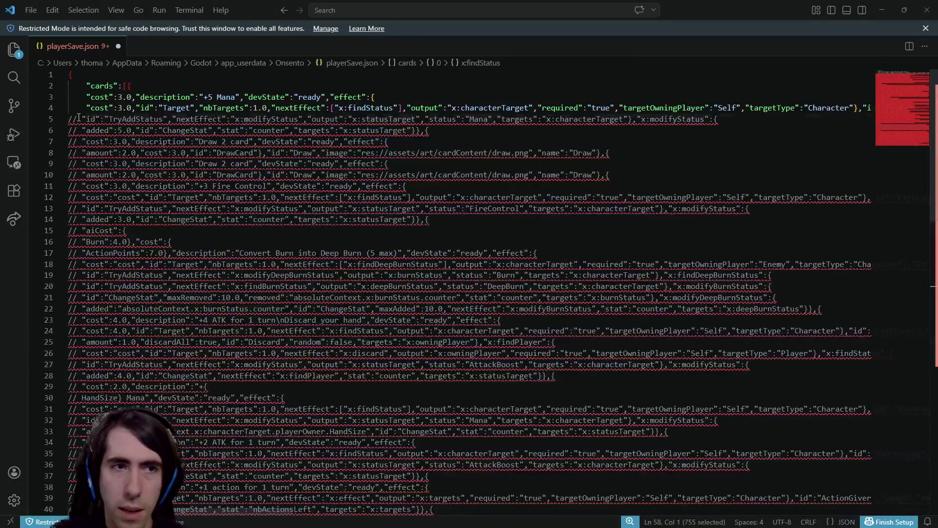
double_click(74, 119)
key("ctrl+d")
key("ctrl+d")
key("ctrl+d")
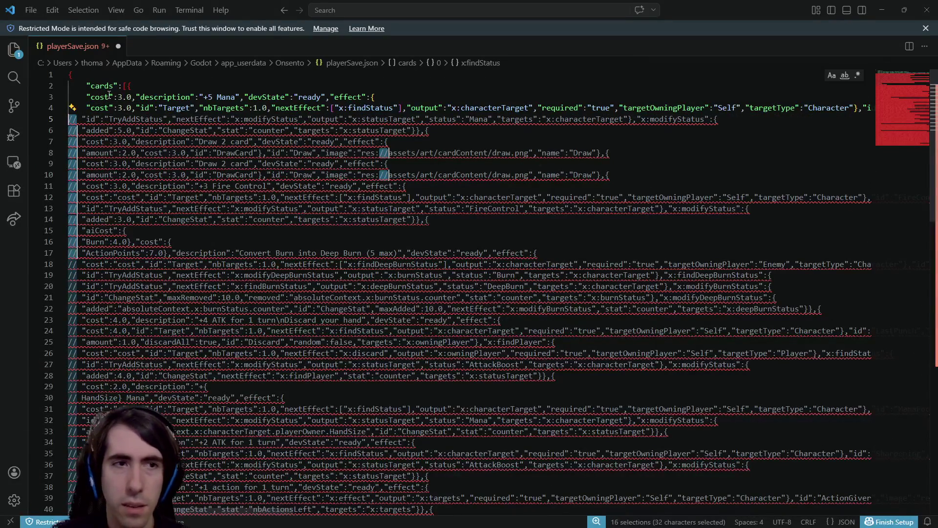
left_click(238, 97)
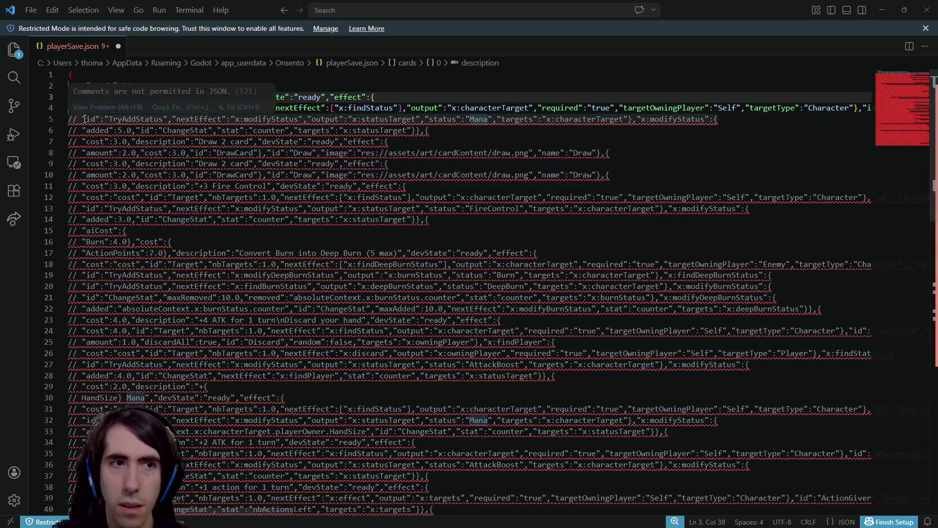
Remove the leading comment markers from line 5 onward and on line 30, then save.
left_click_drag(87, 116, 36, 114)
key("ctrl+d")
key("ctrl+d")
key("ctrl+d")
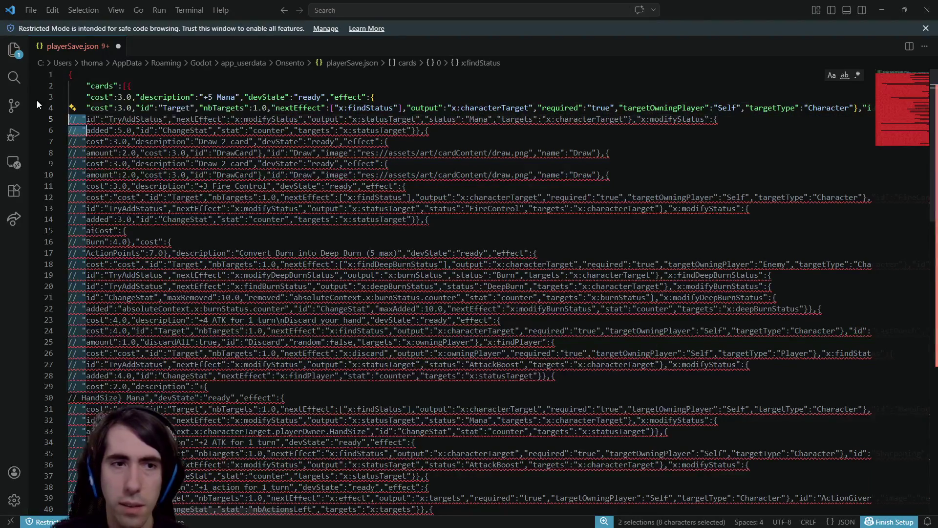
key("ctrl+d")
key("ctrl+d")
key("ctrl+d")
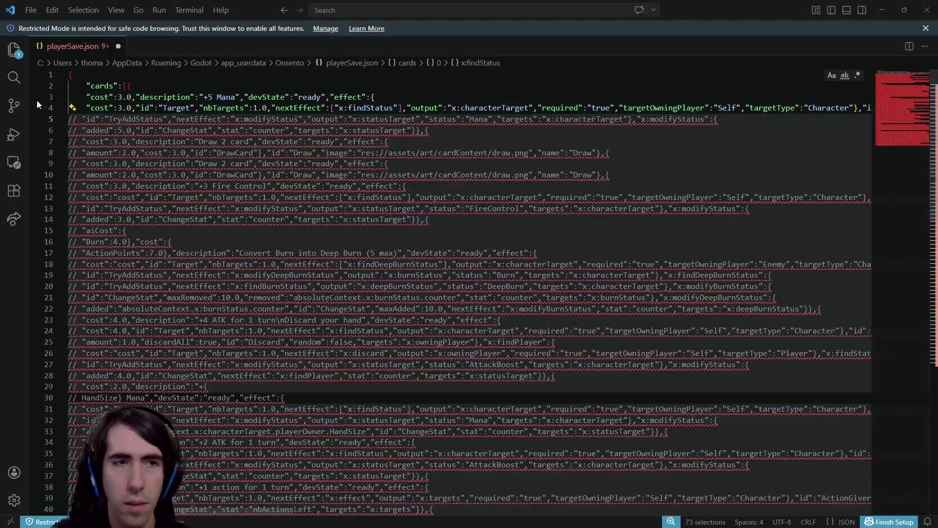
key("BackSpace")
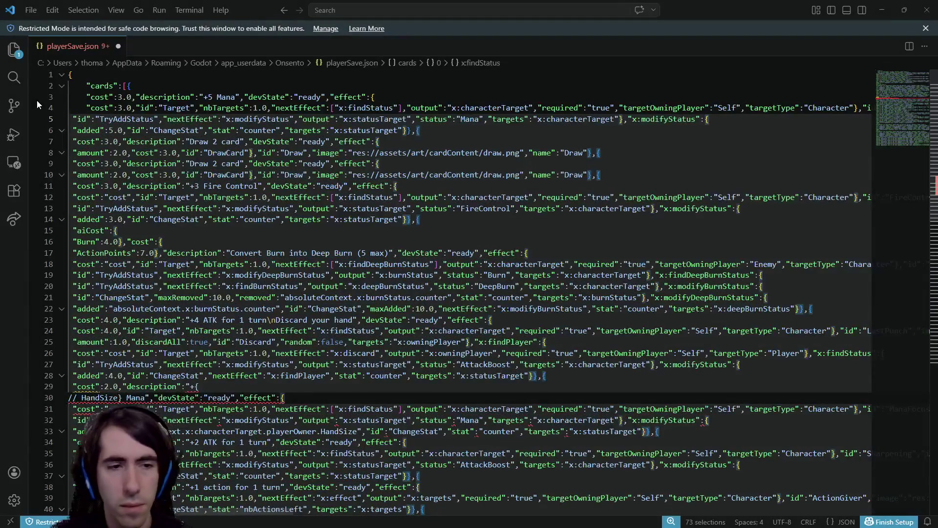
key("Escape")
left_click(78, 398)
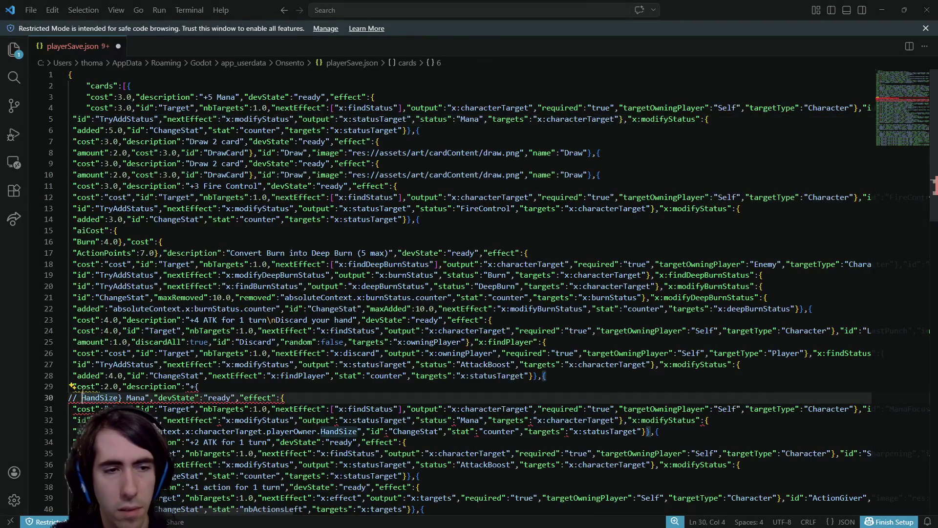
key("BackSpace")
key("BackSpace")
key("ctrl+s")
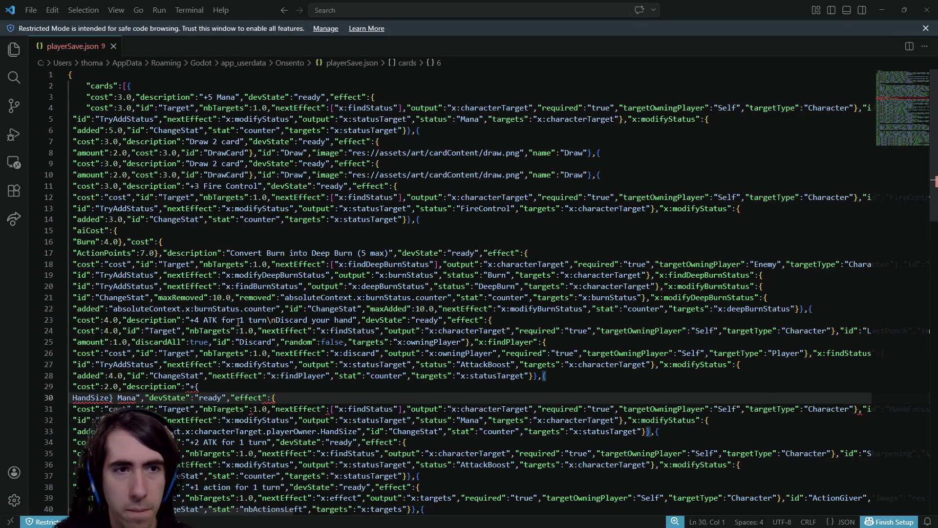
Join the HandSize line back onto line 29 and close the playerSave.json window.
scroll(233, 380, "down", 3)
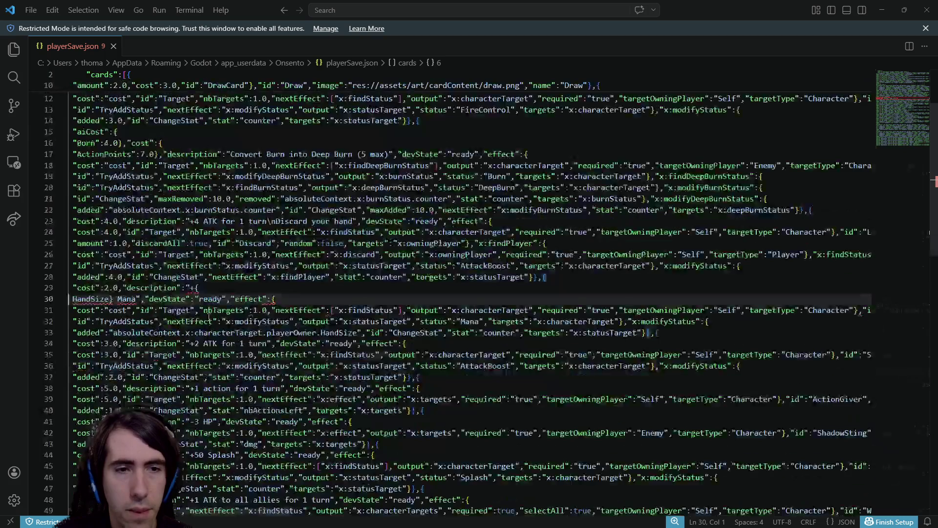
left_click(197, 288)
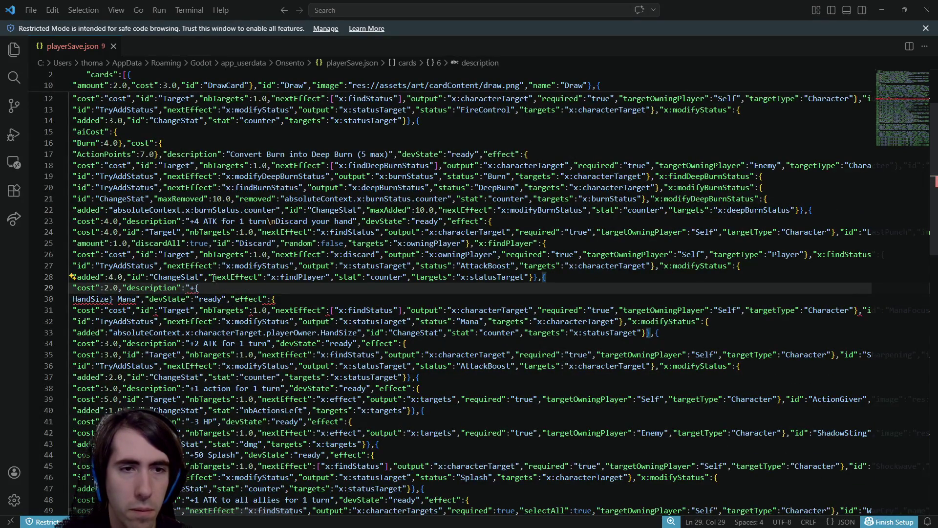
key("Right")
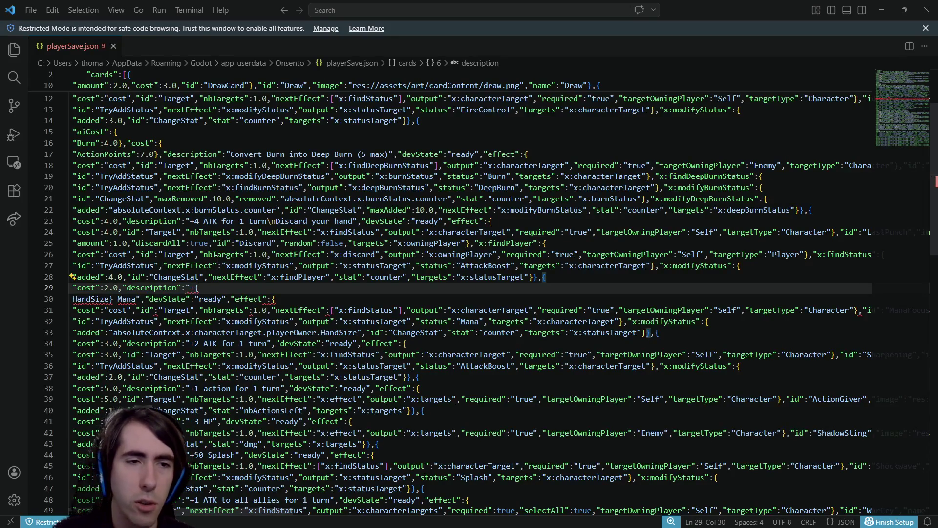
key("Delete")
scroll(217, 259, "down", 11)
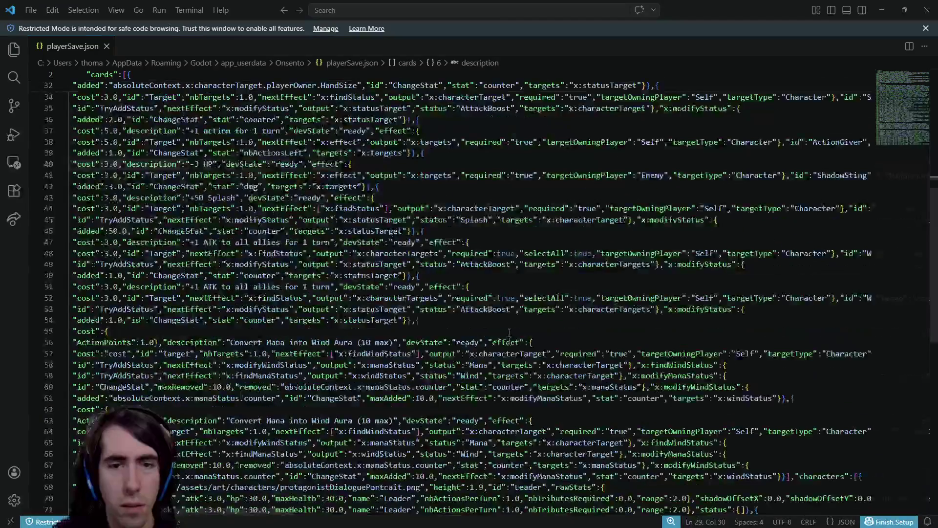
scroll(507, 327, "up", 2)
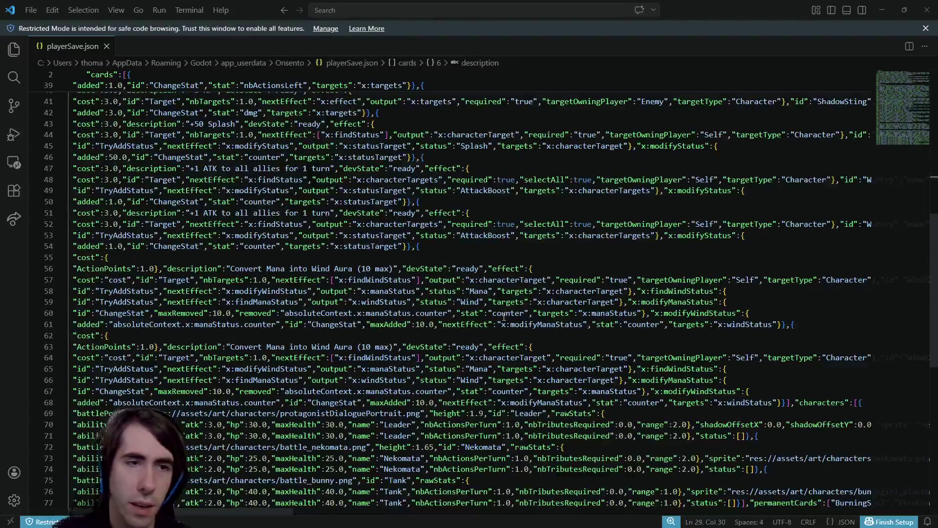
scroll(503, 317, "up", 13)
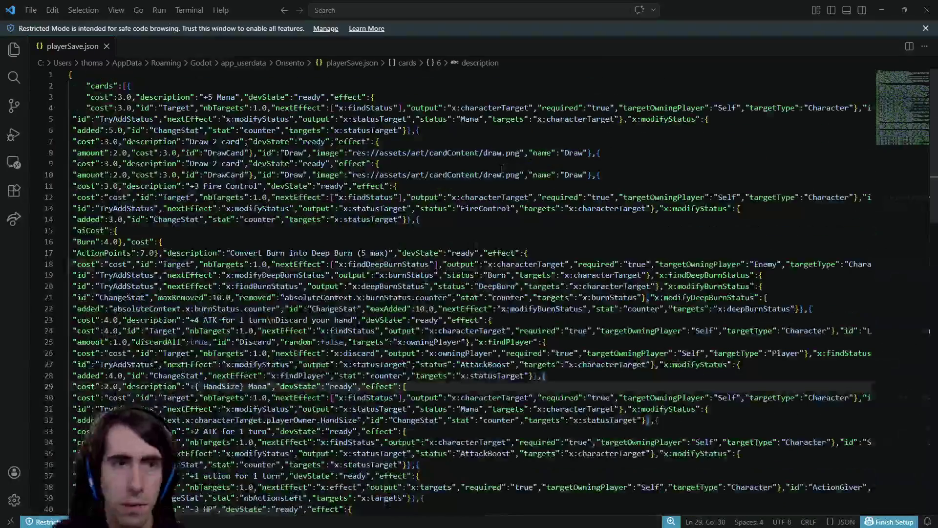
left_click(926, 10)
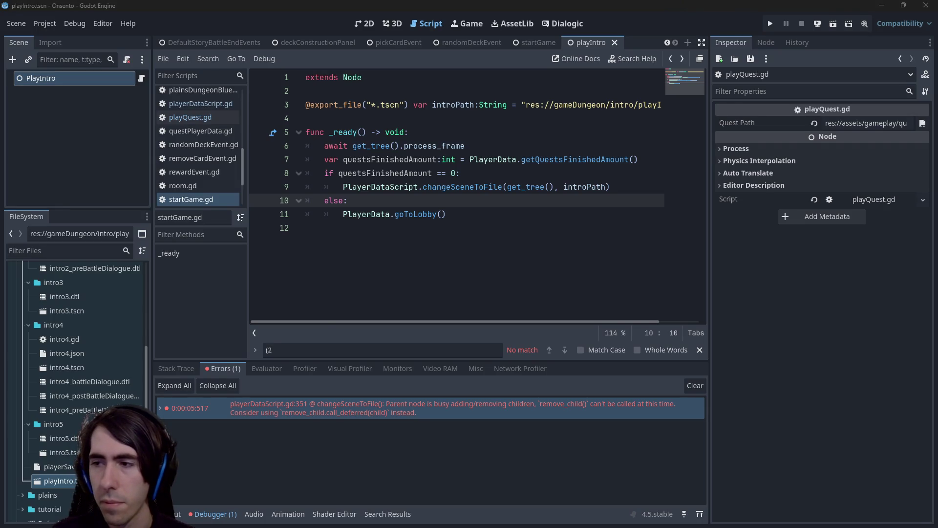
Run git status in the PowerShell terminal.
key("alt+Tab")
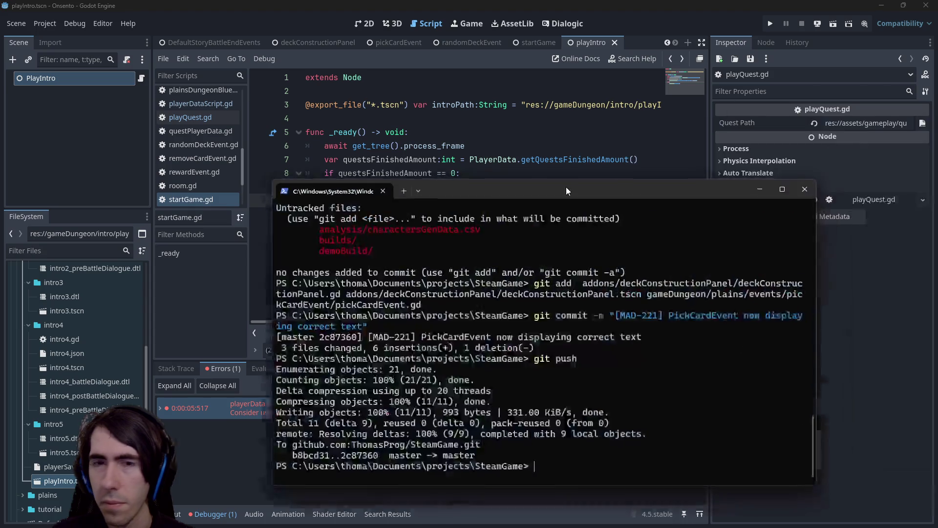
type("git statu")
type("s")
key("Return")
Build a git add command with the copied scripts/playerDataScript.gd path, then erase it.
type("git add")
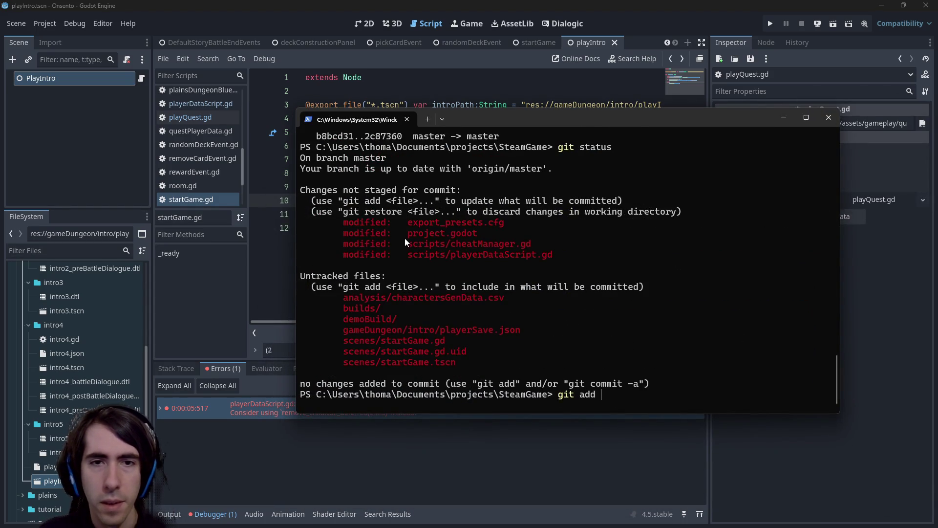
left_click_drag(407, 254, 558, 255)
right_click(577, 247)
right_click(590, 241)
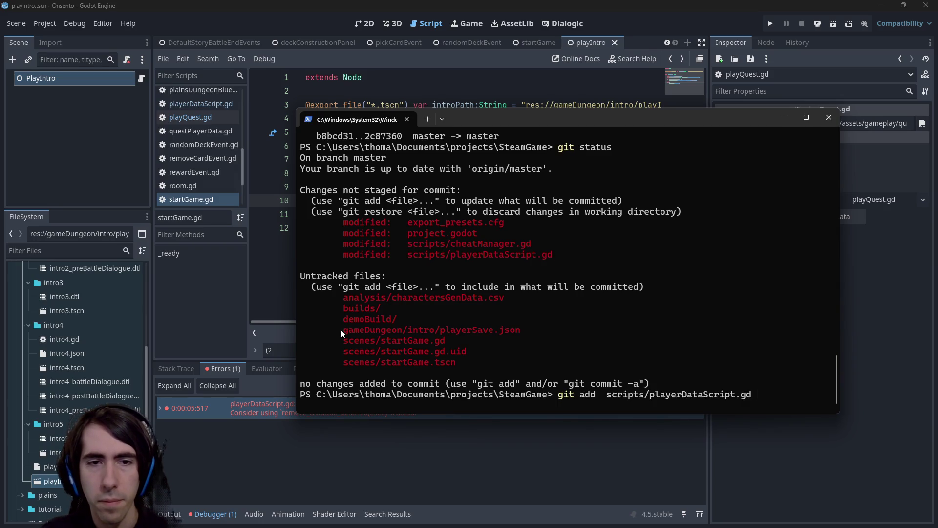
left_click_drag(342, 329, 536, 329)
right_click(537, 329)
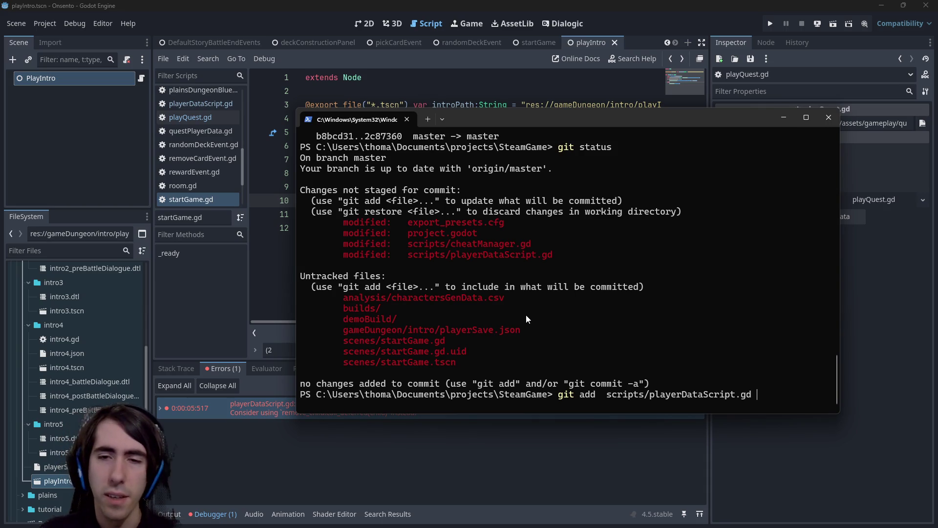
key("BackSpace")
key("BackSpace")
key("BackSpace")
Delete the stray gameDungeon/intro/playerSave.json with git clean -f.
type("clea")
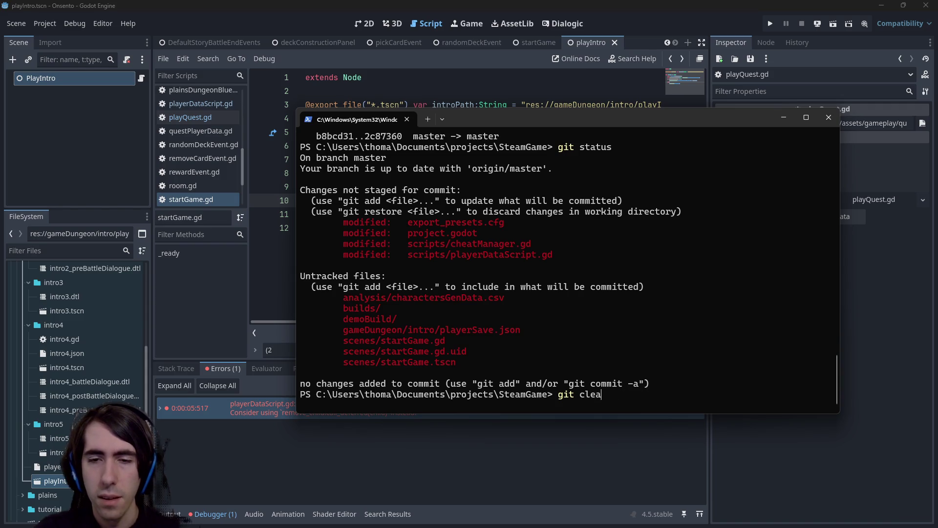
type("n -f")
type("gameDungeon/intro/playerSave.json")
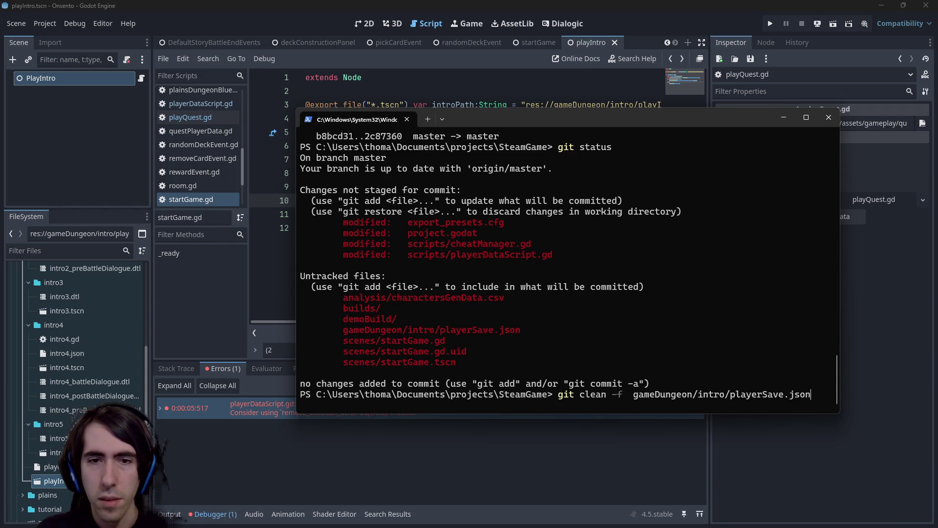
key("Return")
Stage playerDataScript.gd and the scenes/startGame* files, then check git status.
type("git add")
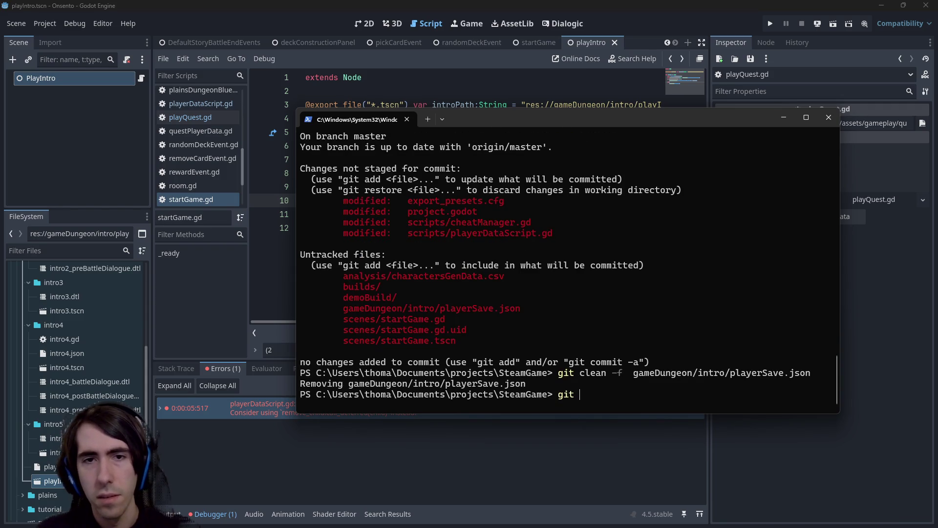
left_click_drag(403, 237, 553, 233)
key("ctrl+c")
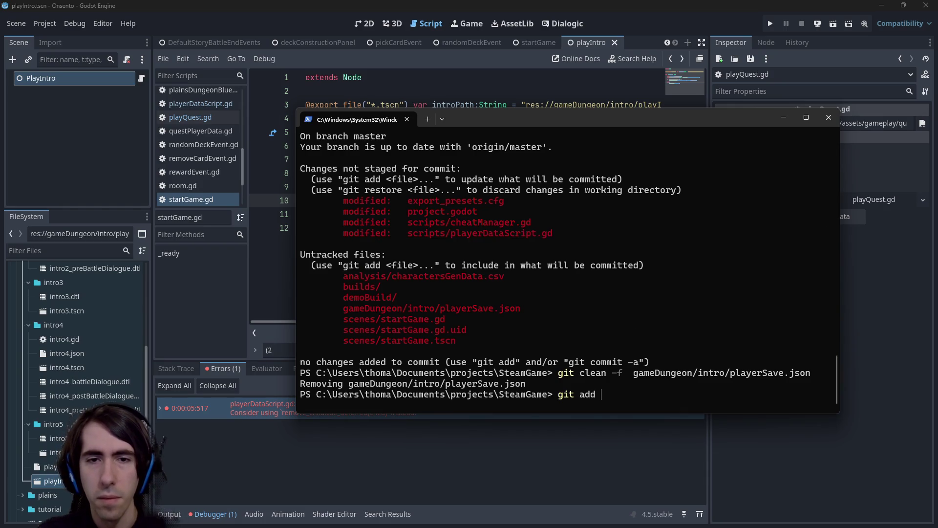
key("ctrl+v")
mouse_move(339, 319)
left_mouse_down()
mouse_move(412, 307)
mouse_move(430, 317)
left_mouse_up()
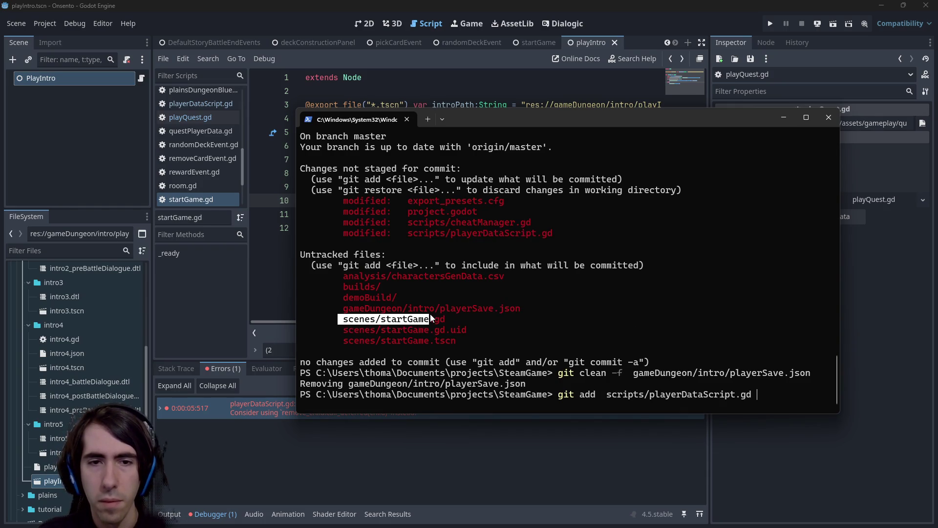
key("ctrl+c")
key("ctrl+v")
type("*")
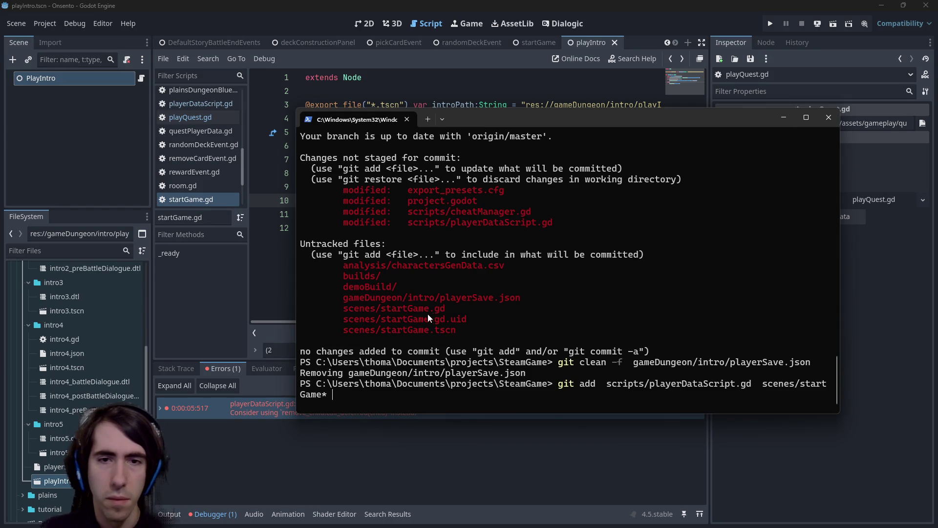
key("Return")
type("git status")
key("Return")
Review the project.godot diff, stage it, and confirm the staged files with git status.
type("git add")
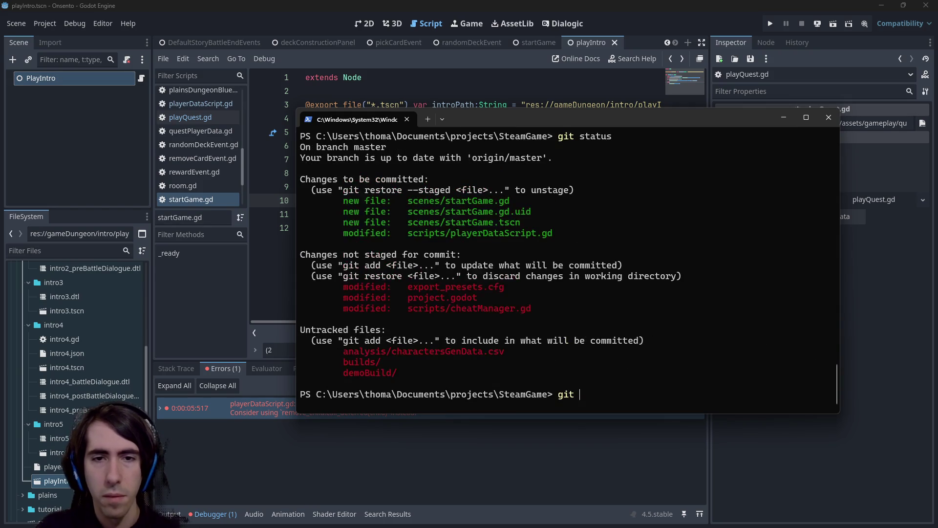
key("BackSpace")
key("BackSpace")
key("BackSpace")
type("diff proj")
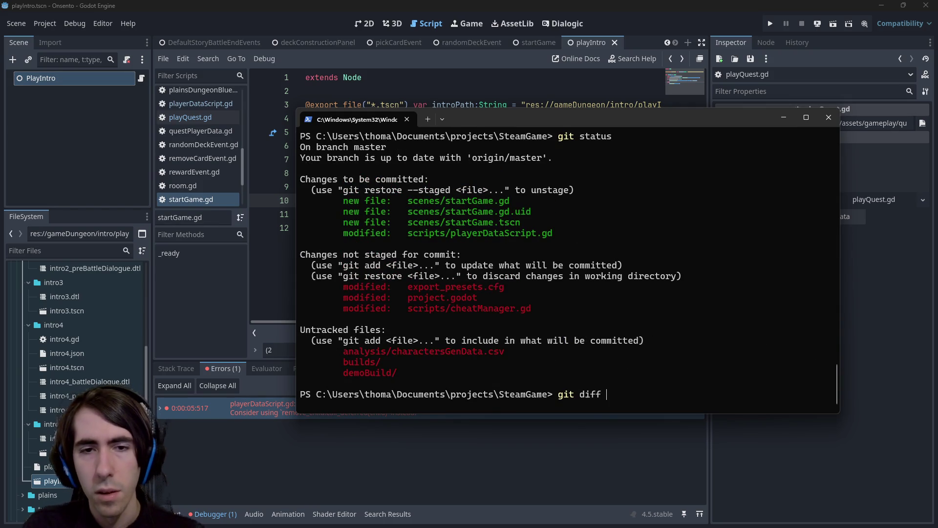
key("BackSpace")
type("jet")
key("BackSpace")
key("BackSpace")
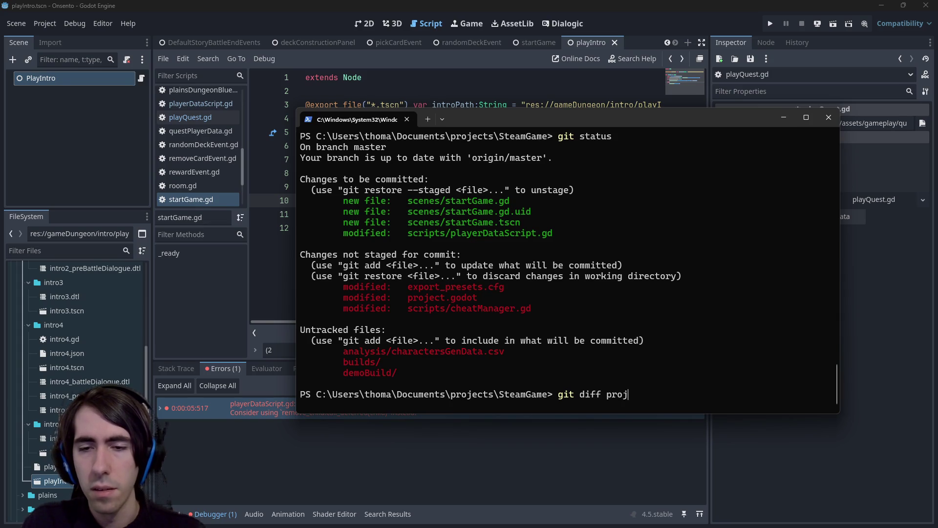
type("ec*")
key("Return")
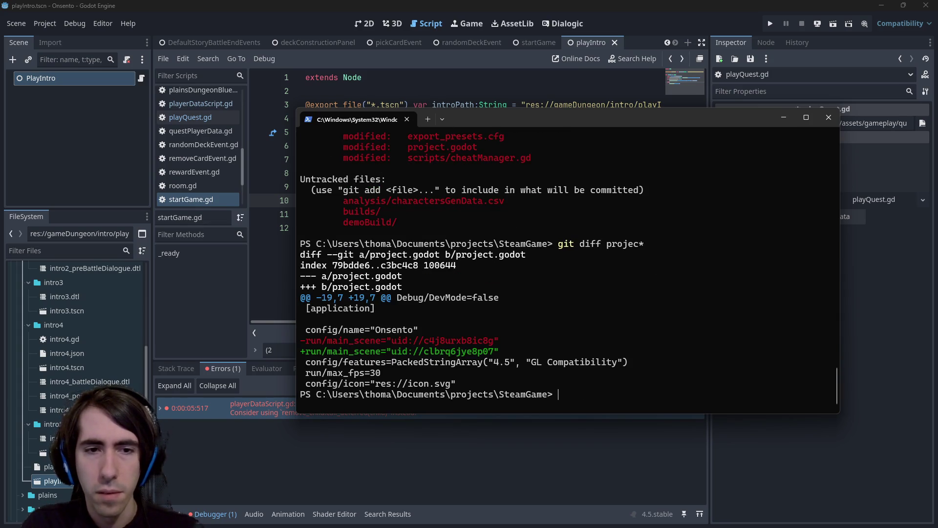
key("Up")
key("BackSpace")
key("BackSpace")
key("BackSpace")
type("add")
key("Return")
type("git status")
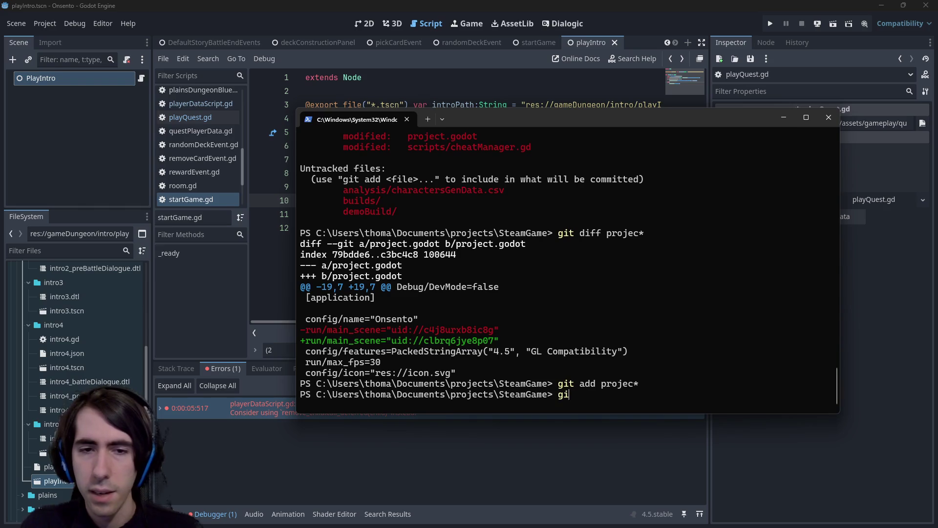
key("Return")
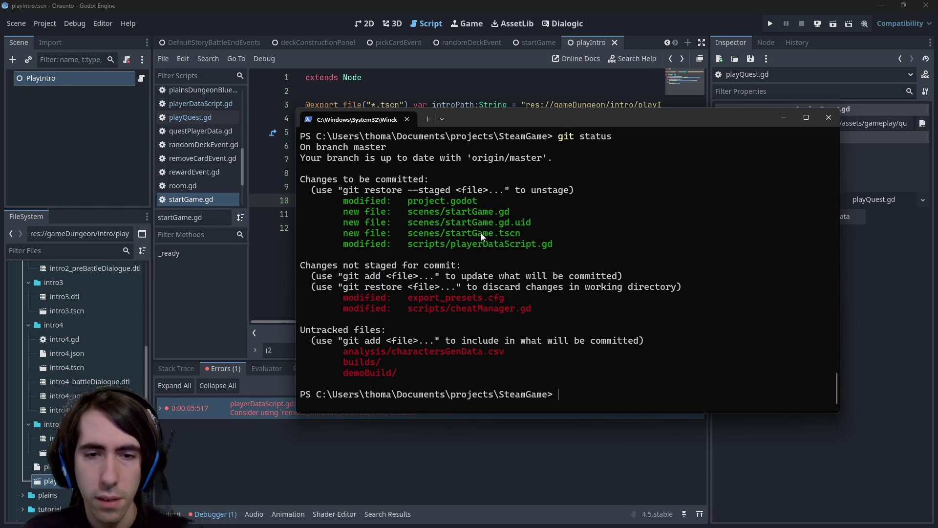
type("git co")
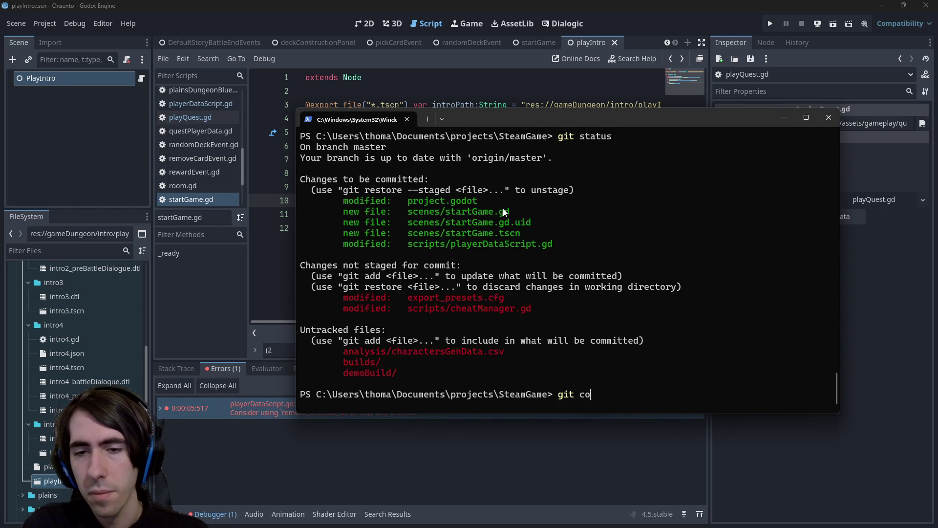
type("mmit -m \"\"")
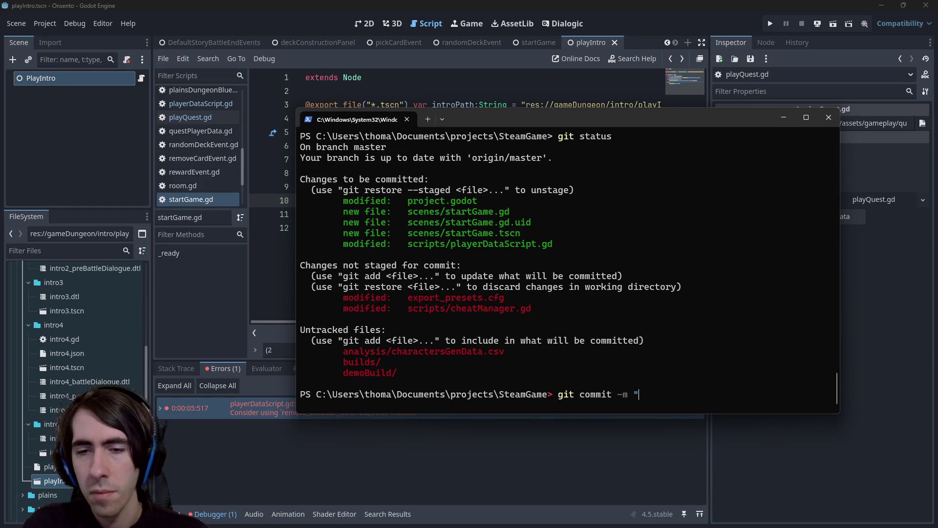
type("[MAD-")
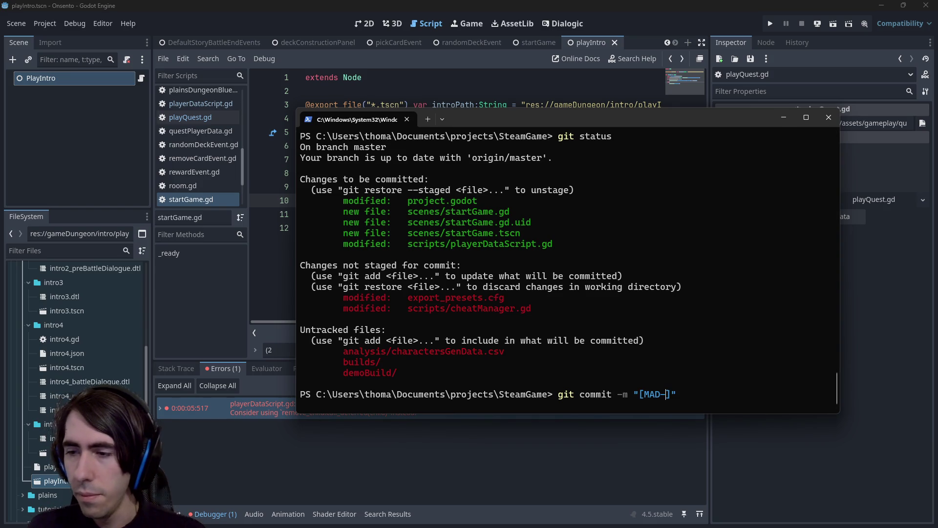
Commit with message "[hotfix] Starting scene now skips intro if already played".
key("BackSpace")
key("BackSpace")
key("BackSpace")
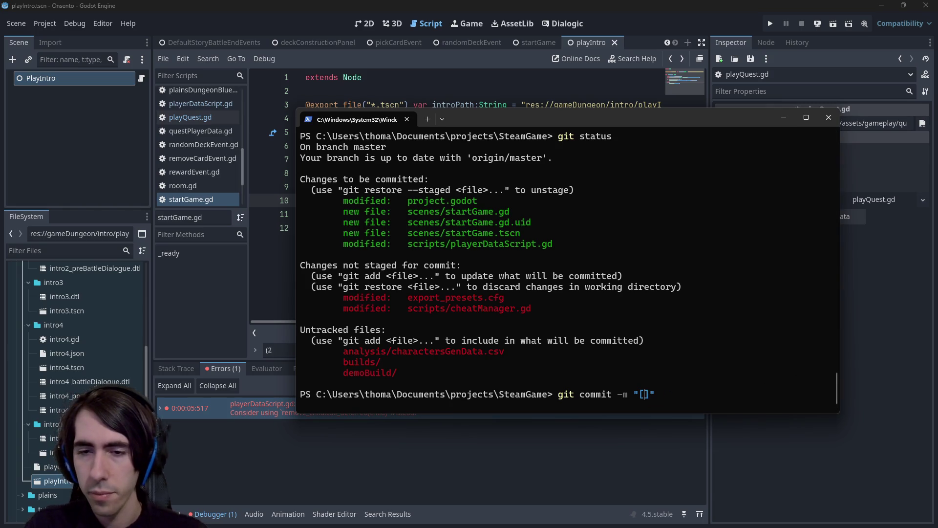
type("hotfix] Sta")
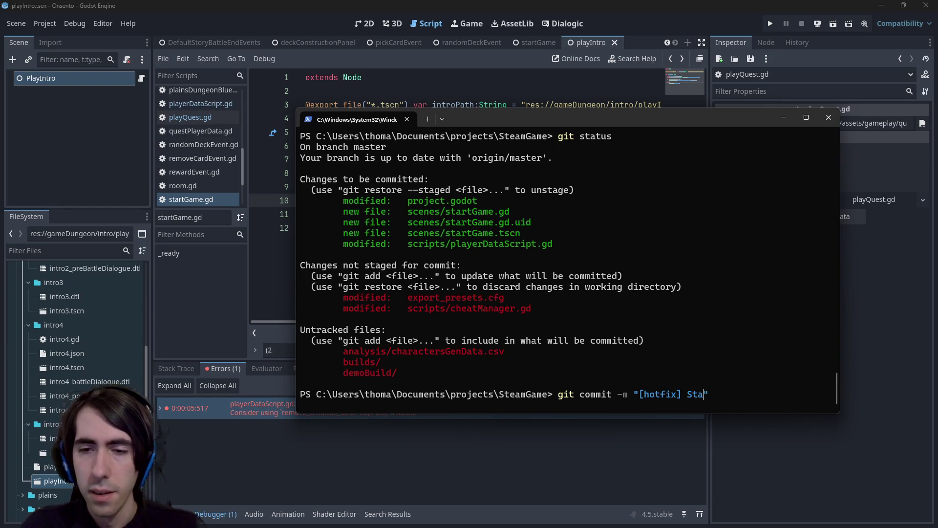
type("rting scene now skip")
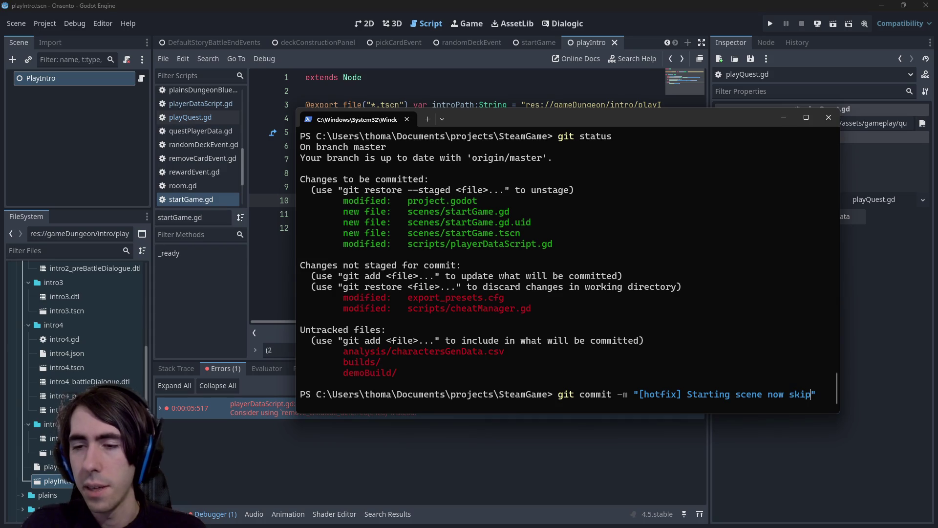
type("s intro")
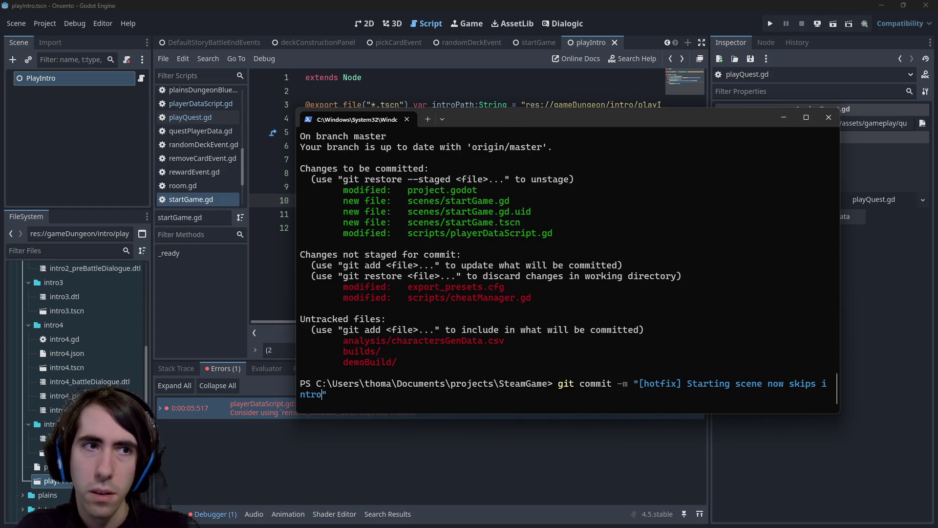
type(" if alreayd")
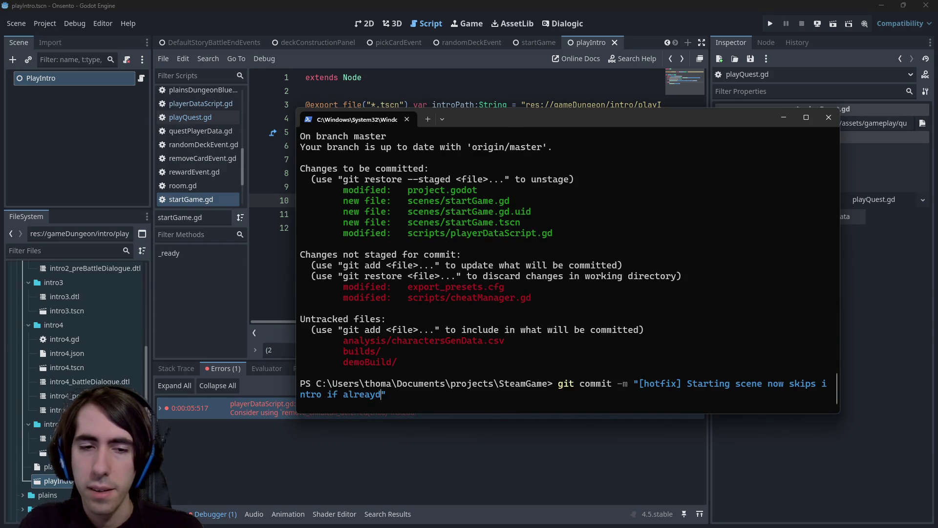
key("BackSpace")
key("BackSpace")
type("dy played")
key("Return")
Push the commit to GitHub and return to Godot.
type("git pu")
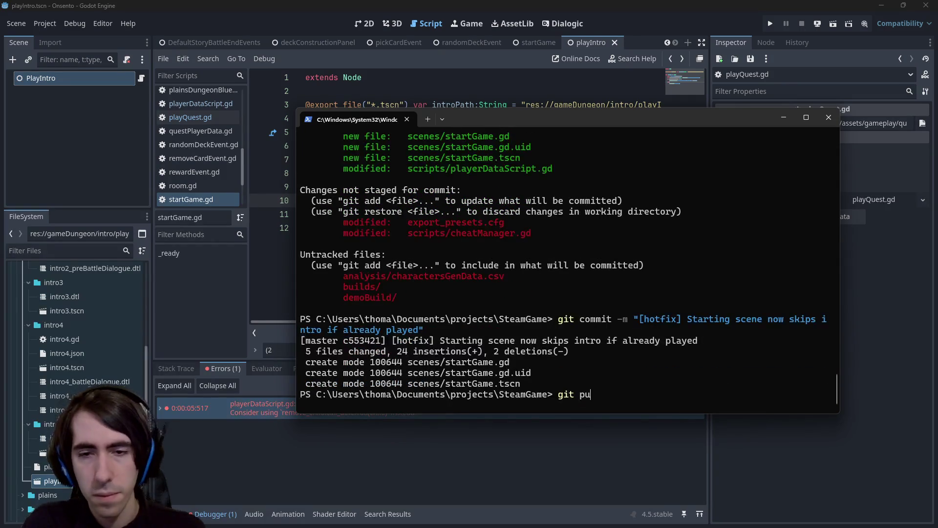
type("sh")
key("Return")
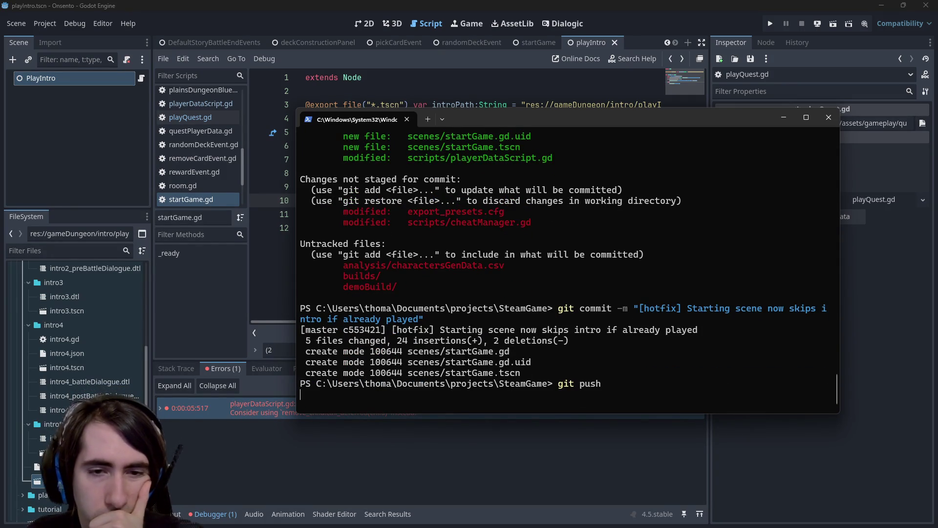
left_click_drag(576, 122, 501, 122)
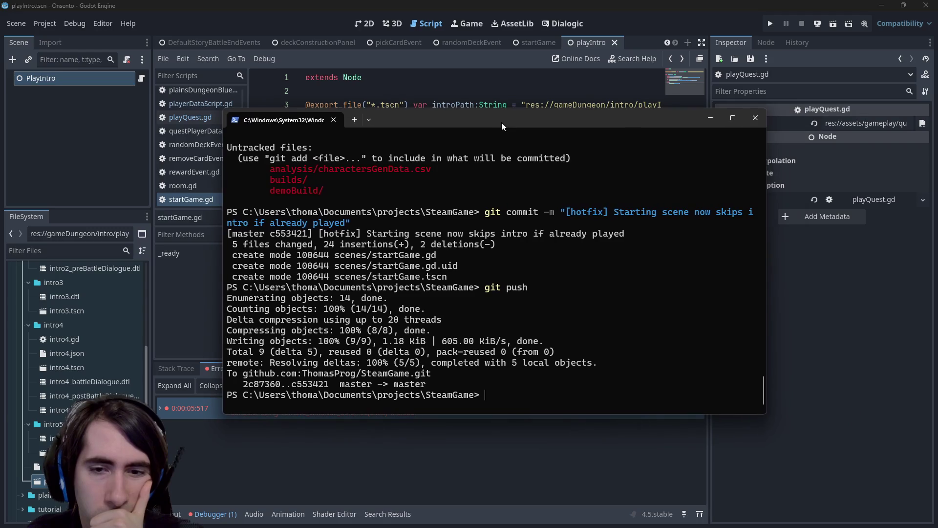
key("alt+Tab")
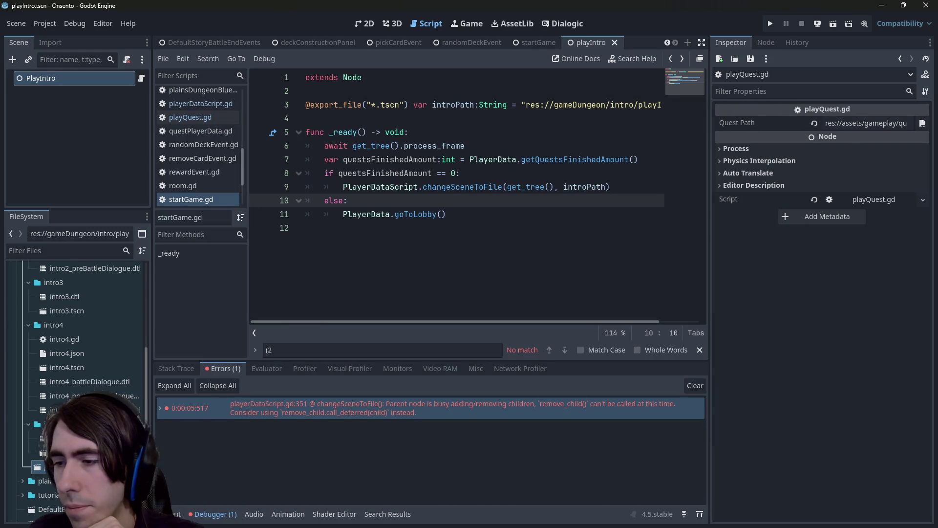
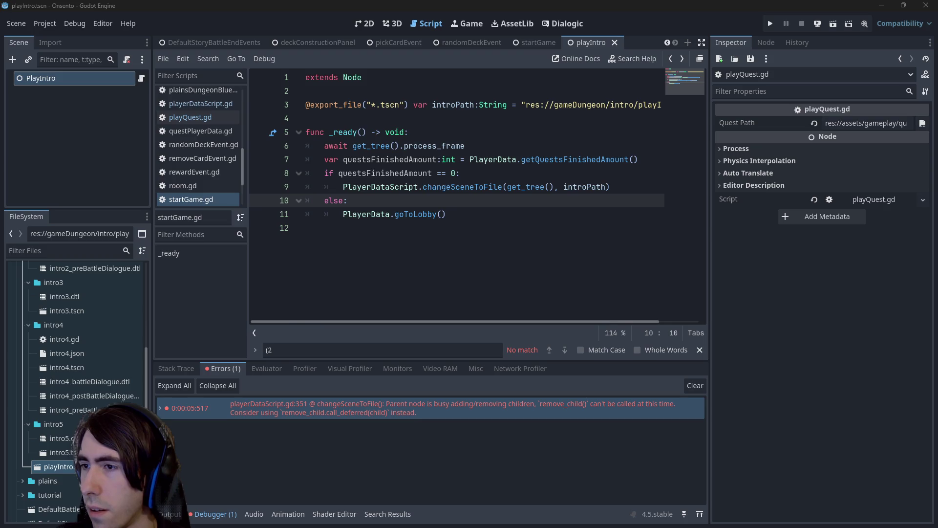
Close the Steam approval email snip and bring up the game's Steamworks demo page.
left_click_drag(937, 59, 358, 48)
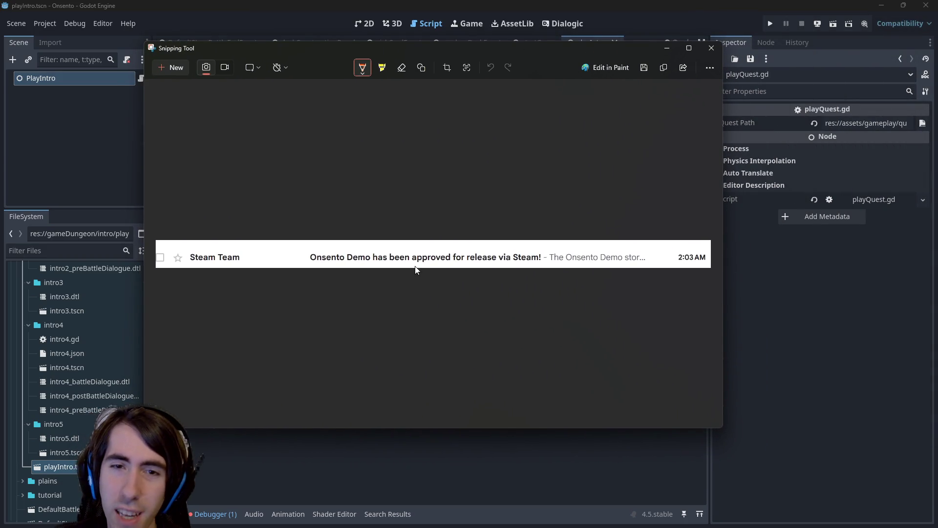
left_click(596, 39)
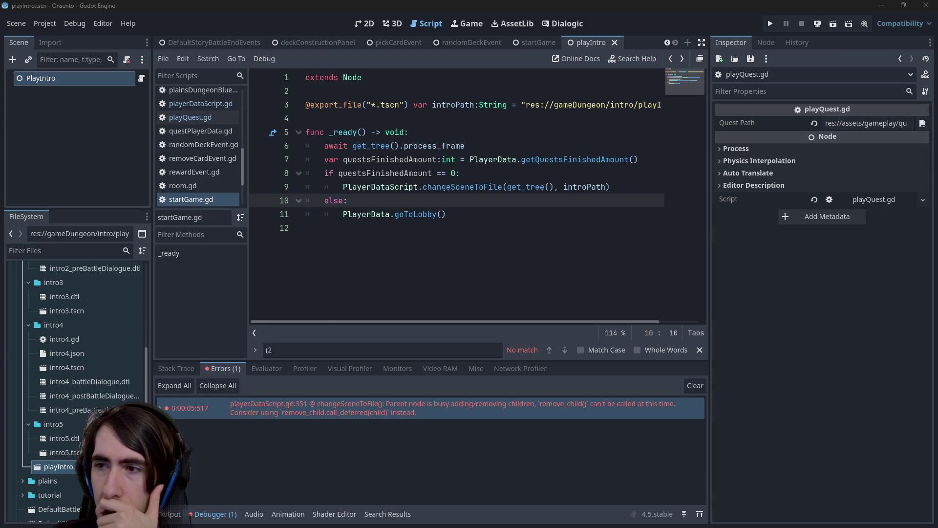
key("alt+Tab")
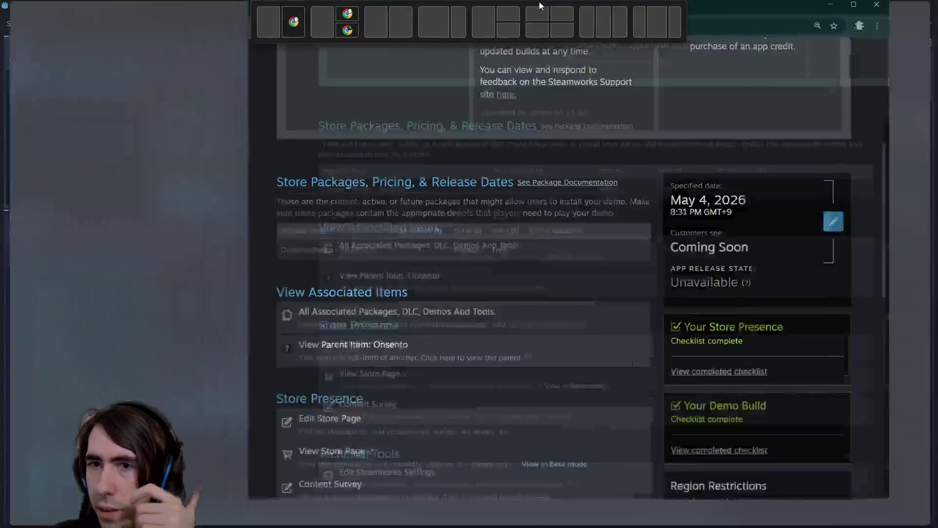
scroll(488, 256, "up", 3)
scroll(364, 277, "up", 1)
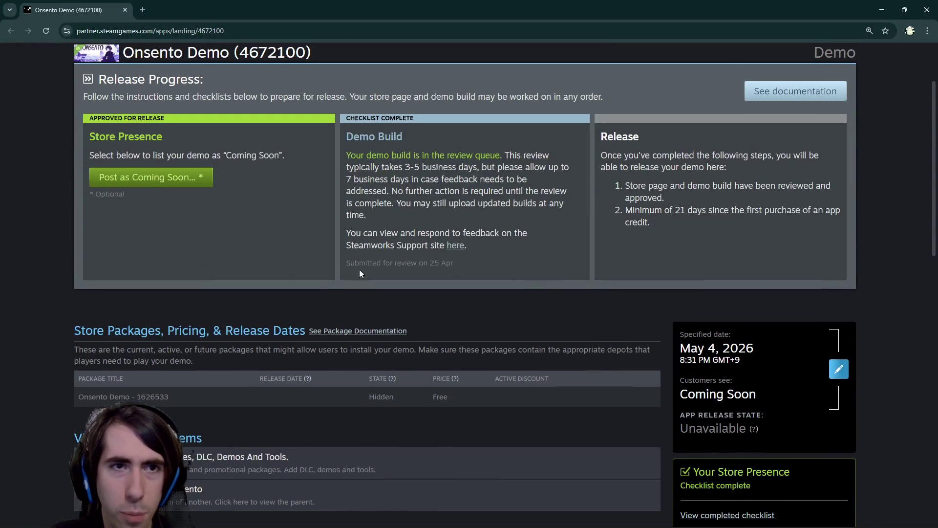
scroll(254, 254, "up", 1)
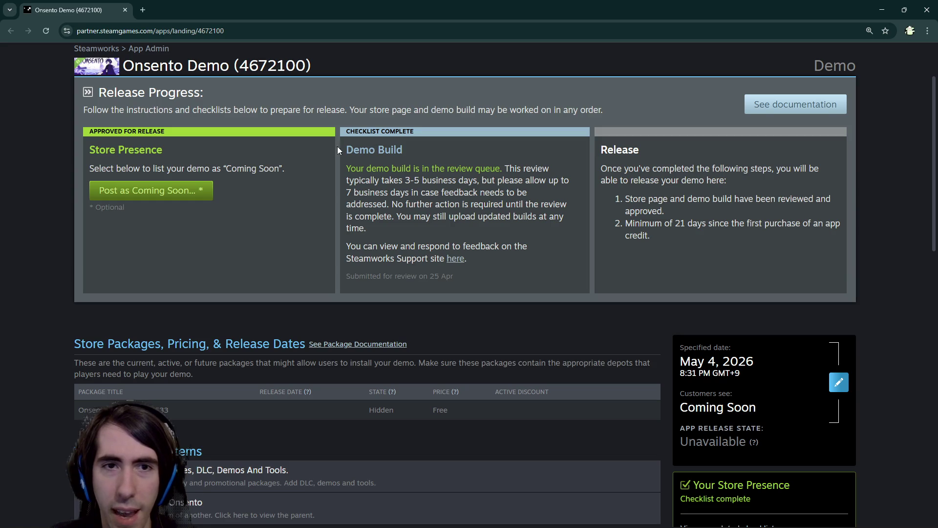
mouse_move(337, 146)
left_mouse_down()
mouse_move(489, 203)
mouse_move(468, 215)
left_mouse_up()
left_click(468, 213)
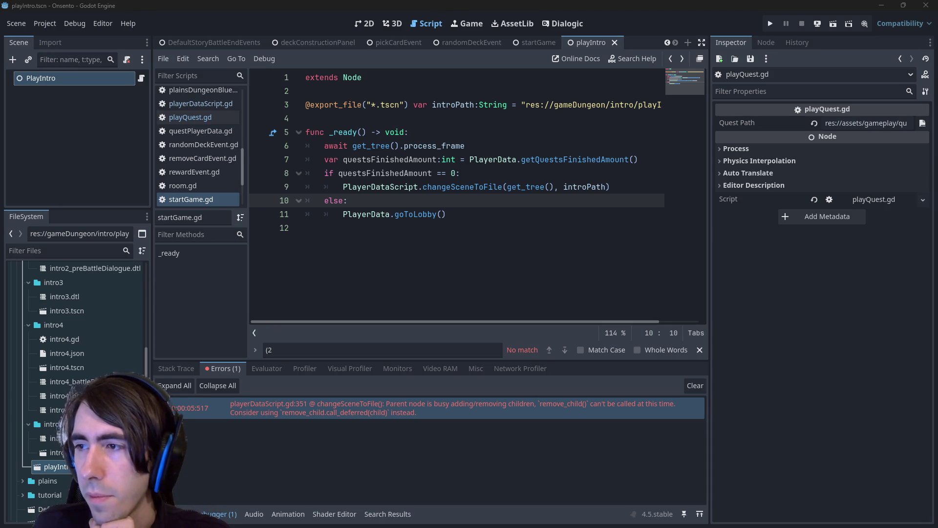
Read the overview's notes on wishlists and the two-weeks-live requirement for Coming Soon pages.
key("alt+Tab")
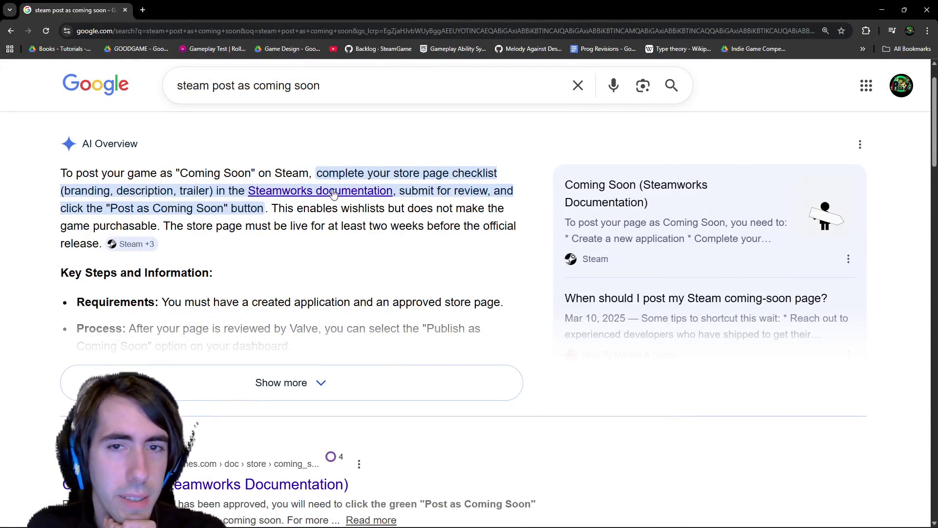
left_click_drag(291, 211, 406, 211)
left_click(406, 211)
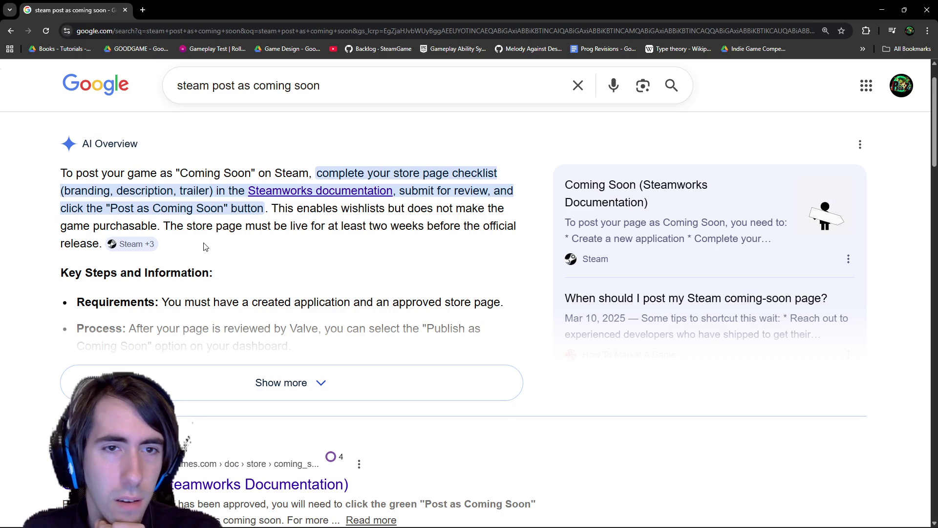
left_click_drag(194, 226, 351, 226)
left_click(347, 222)
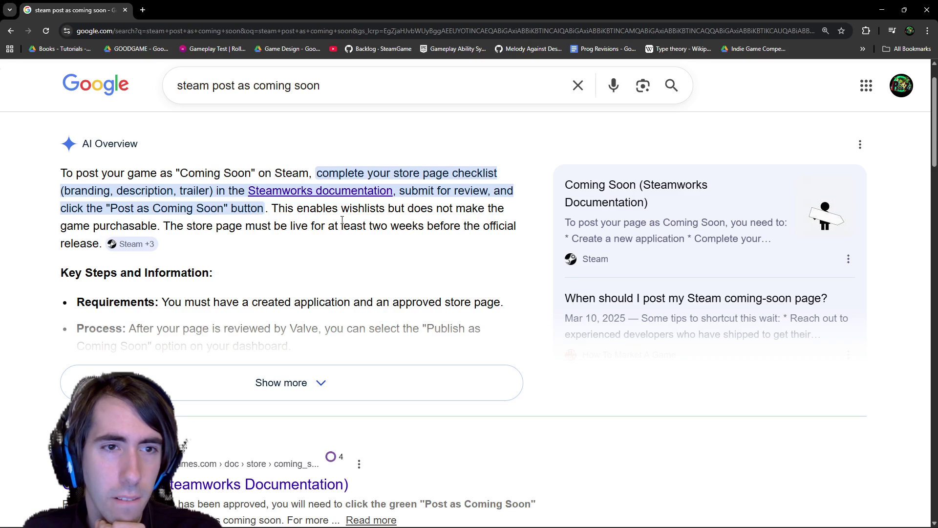
Expand the AI overview with Show more and read its wait-time and recommendation notes.
scroll(337, 222, "down", 1)
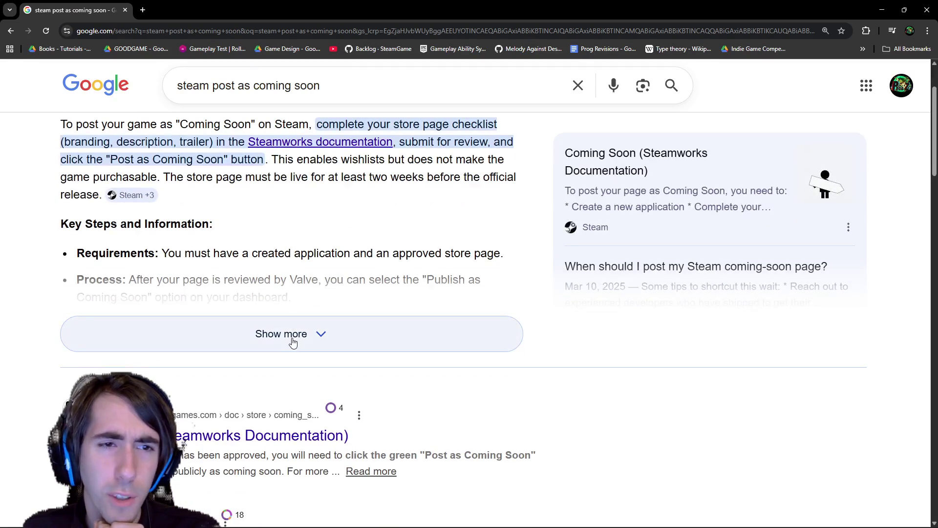
left_click(283, 333)
scroll(277, 320, "down", 1)
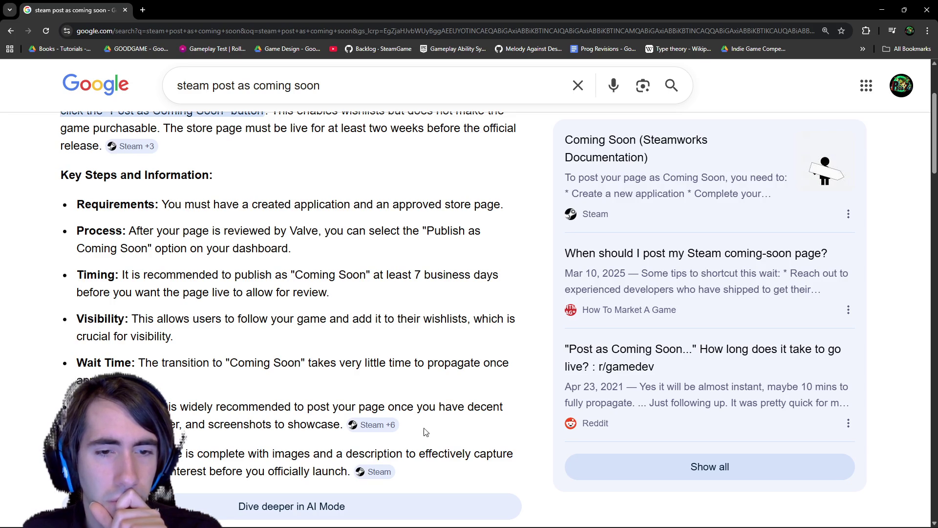
mouse_move(391, 424)
left_mouse_down()
mouse_move(293, 364)
mouse_move(135, 362)
left_mouse_up()
left_click(299, 224)
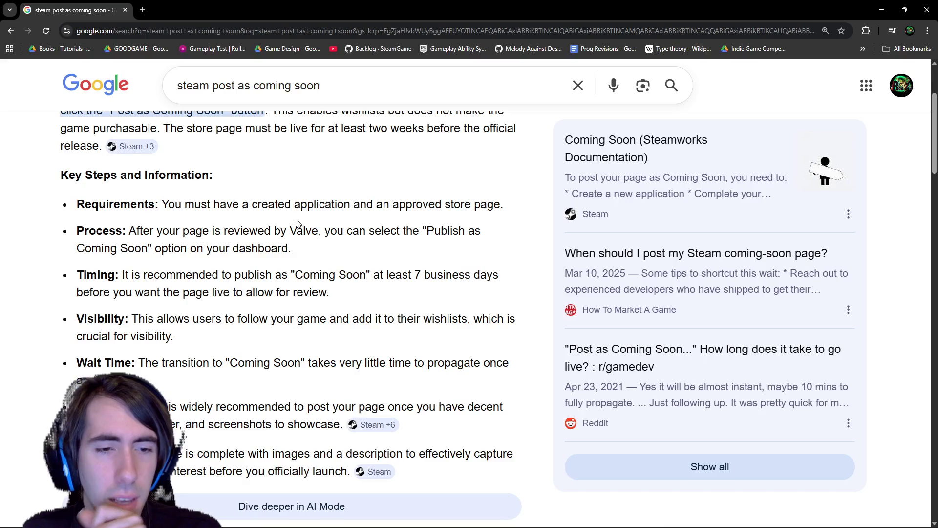
key("alt+Tab")
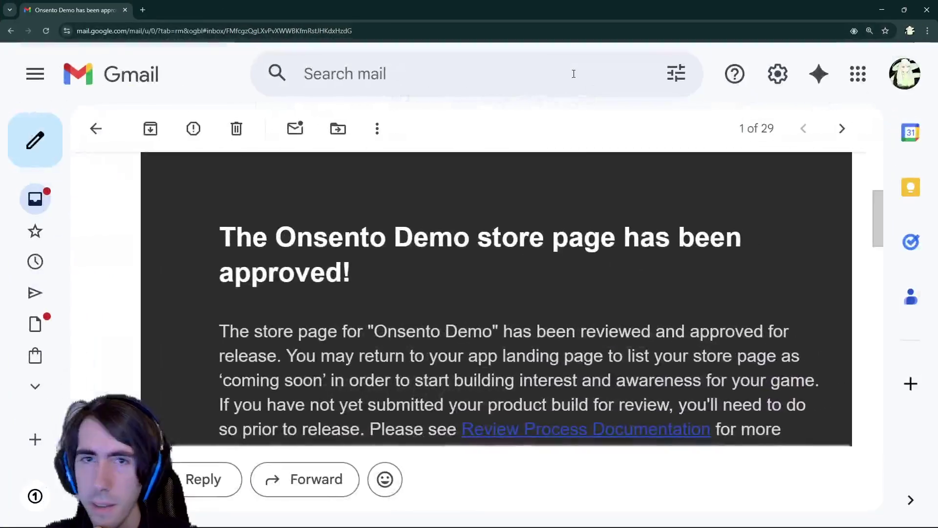
Scroll the Onsento Demo approval email down to the Suggested Edits caution about the thin description.
scroll(519, 280, "down", 1)
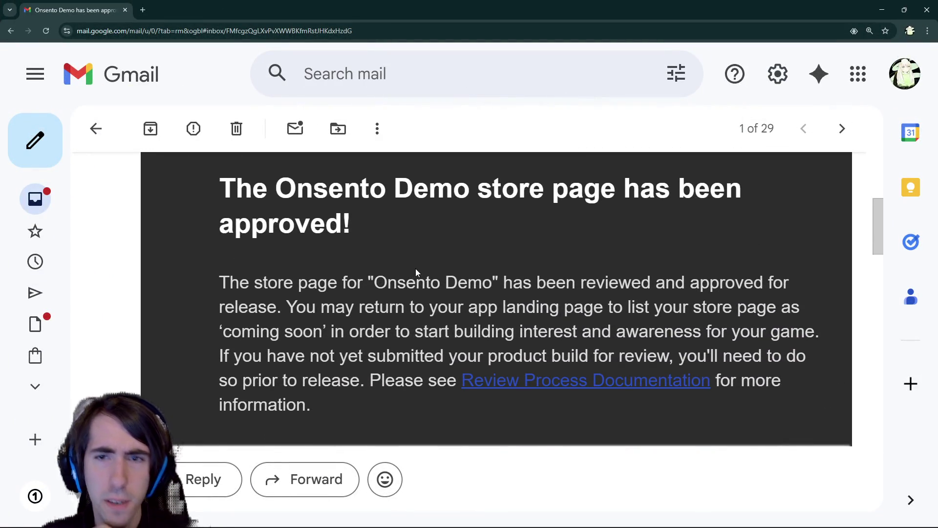
scroll(417, 268, "down", 1)
scroll(381, 243, "down", 3)
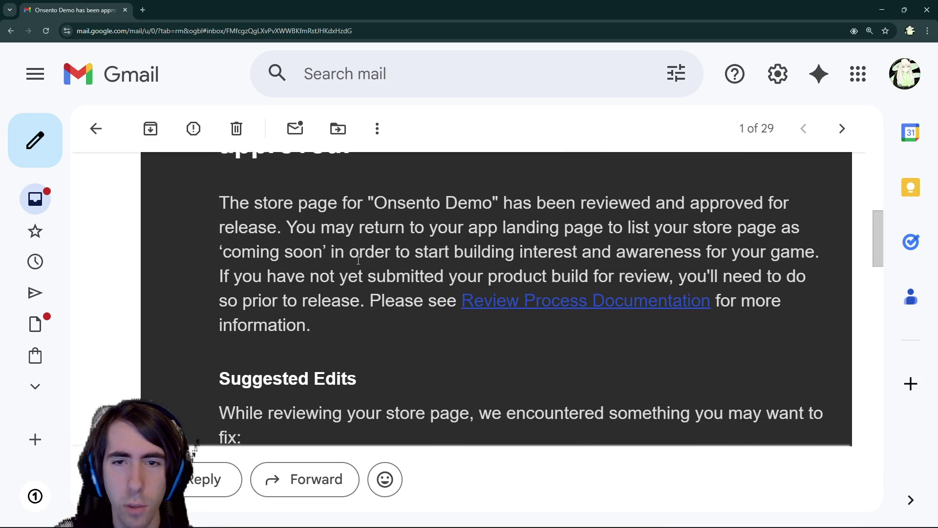
scroll(355, 263, "down", 4)
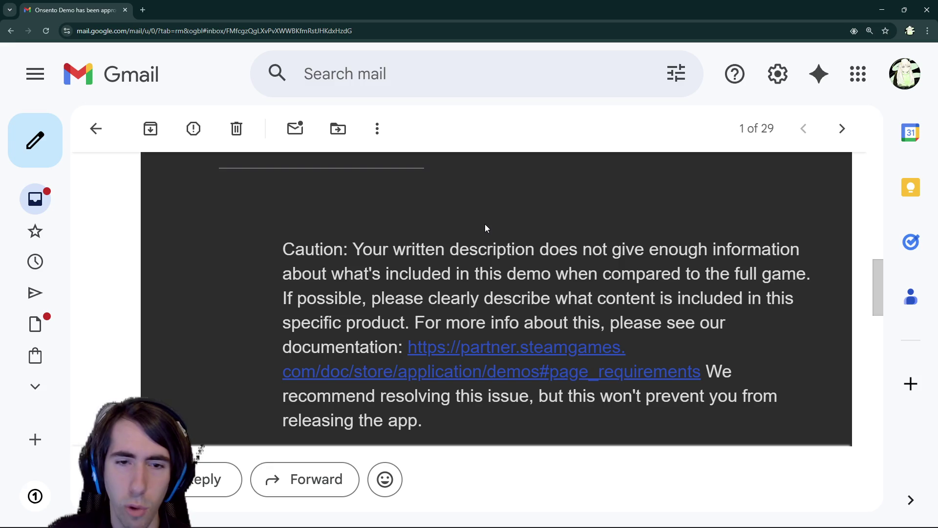
Read the email's Preparing For Release advice on making the product visible as Coming Soon.
scroll(485, 229, "down", 1)
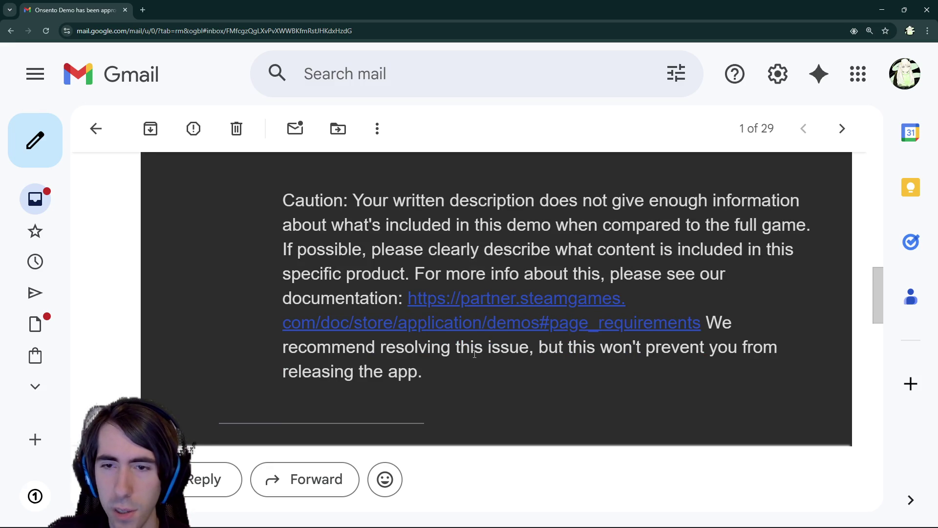
scroll(474, 355, "down", 5)
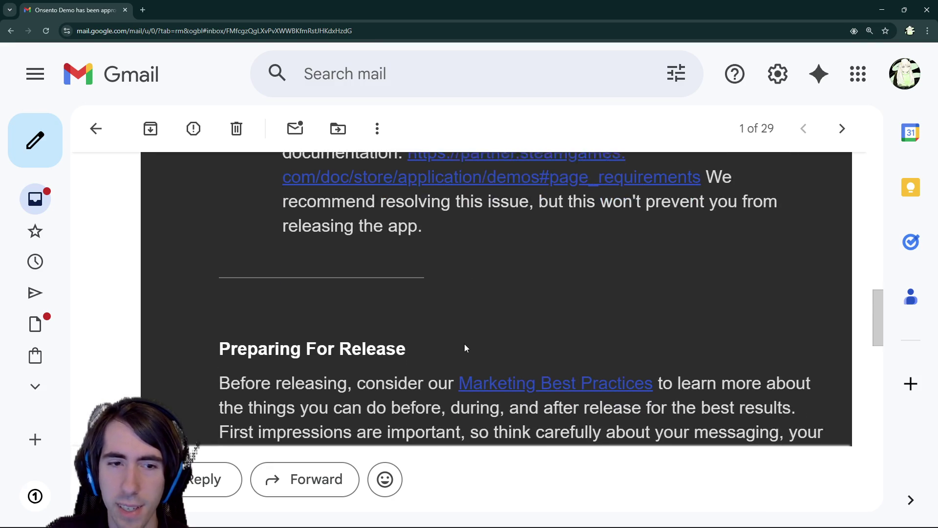
scroll(374, 269, "down", 2)
scroll(352, 235, "up", 1)
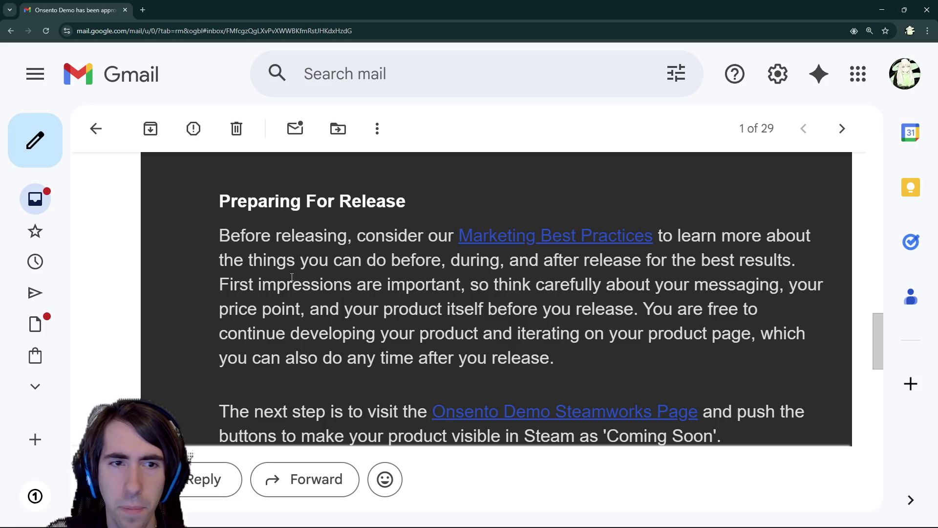
left_click_drag(291, 277, 344, 287)
left_click(343, 288)
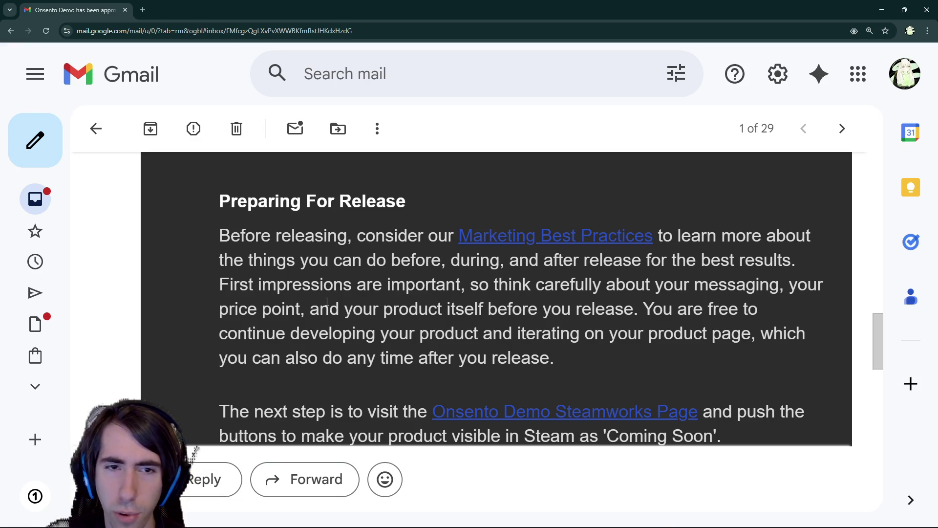
left_click_drag(382, 308, 616, 308)
left_click(375, 332)
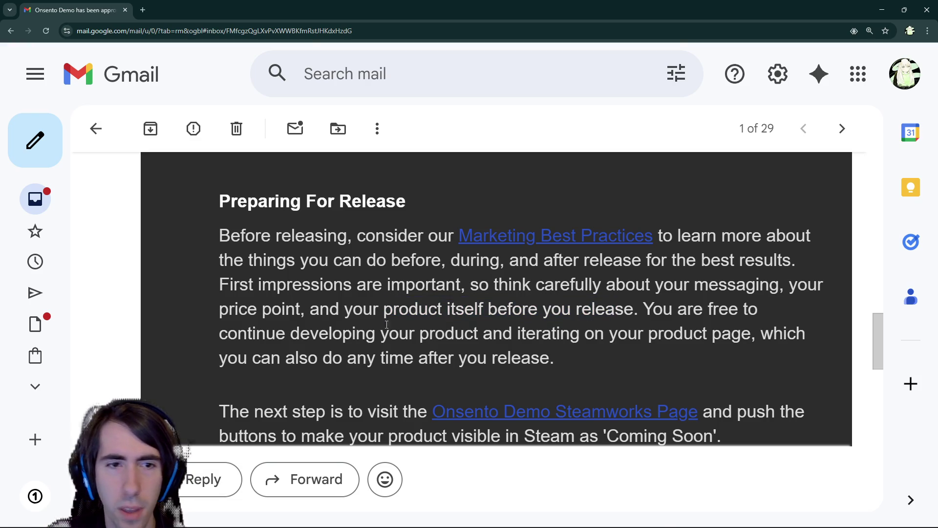
Scroll through the Need Help section to the end of the email, then return to Godot.
scroll(375, 333, "down", 1)
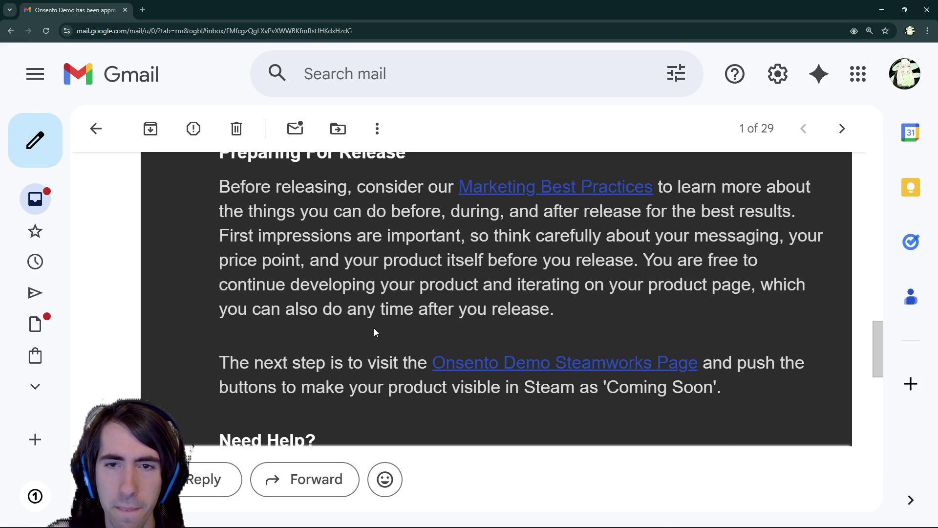
scroll(369, 327, "down", 1)
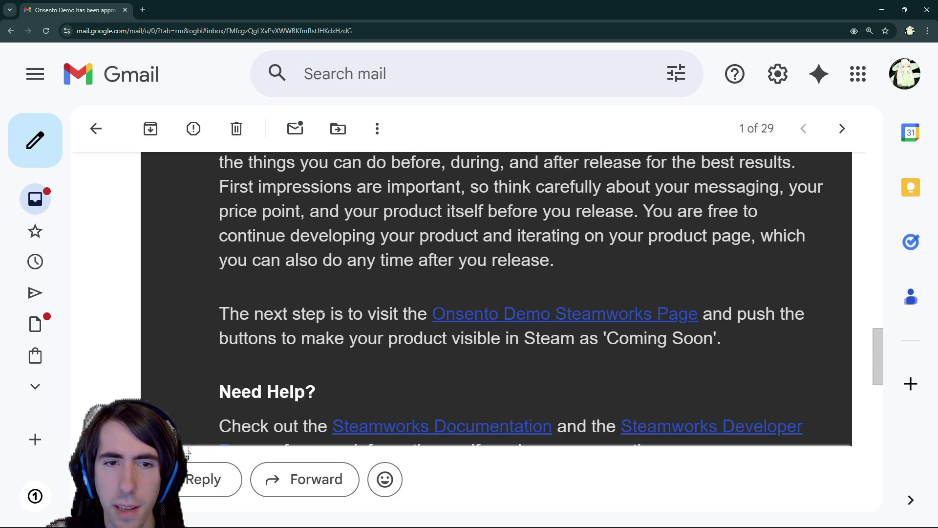
scroll(380, 306, "down", 1)
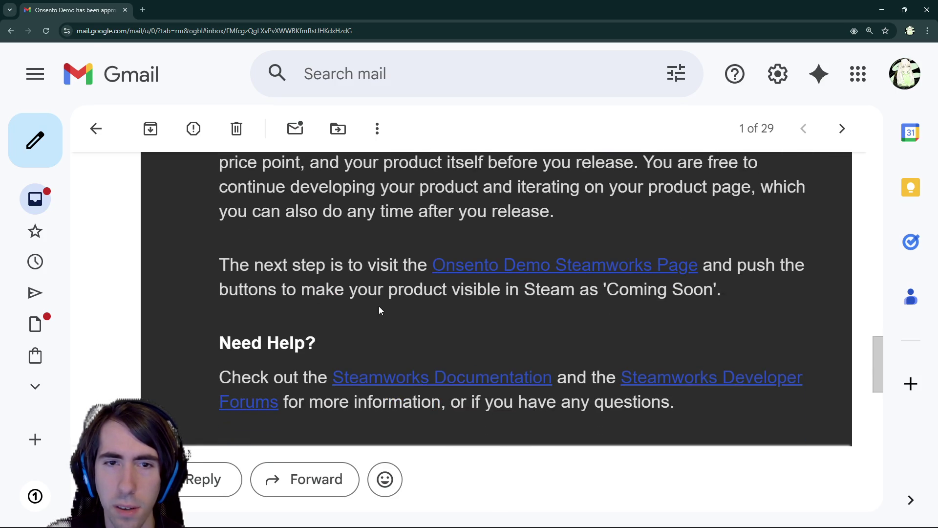
scroll(478, 298, "down", 1)
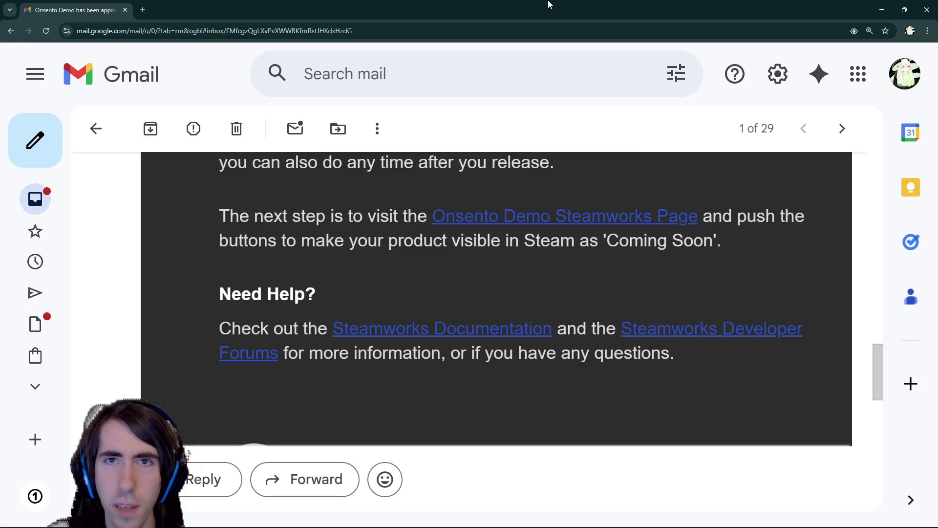
key("alt+Tab")
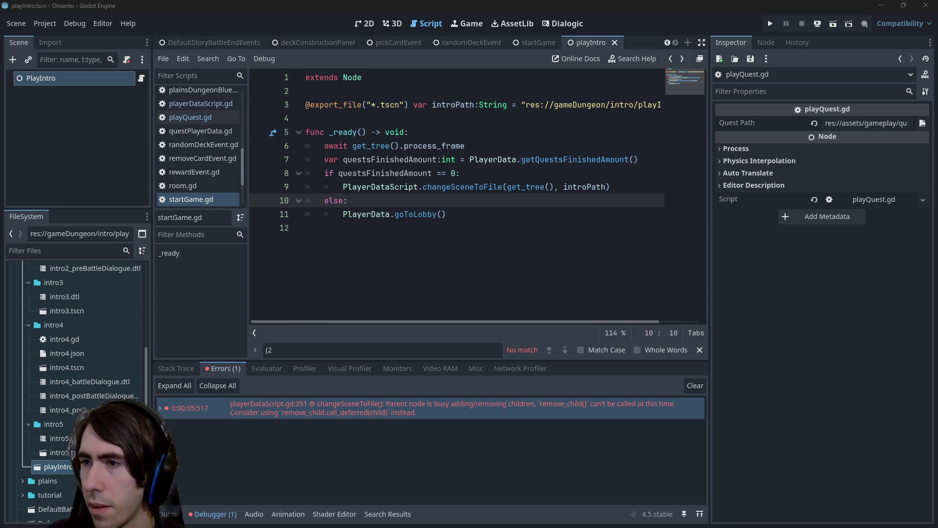
Publish the Onsento Demo as Coming Soon from its Steamworks release progress page and confirm.
key("alt+Tab")
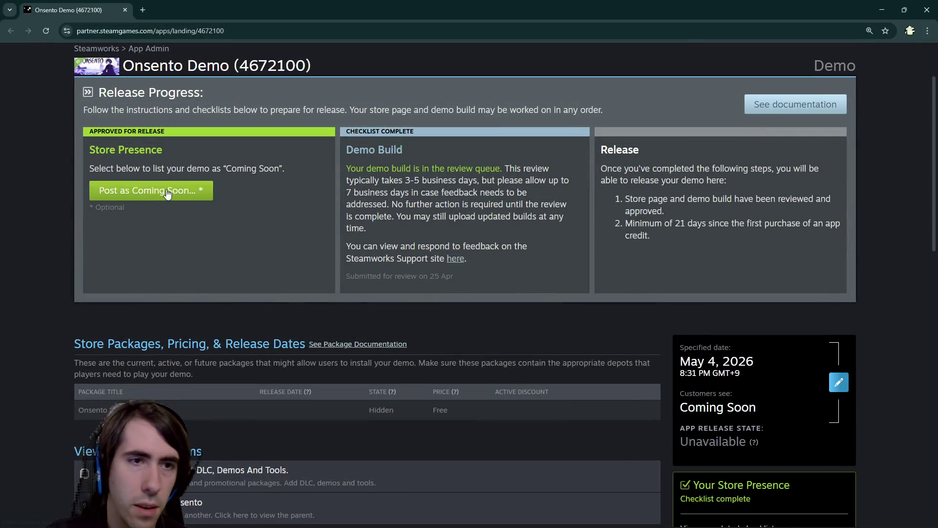
left_click(167, 191)
scroll(313, 405, "down", 1)
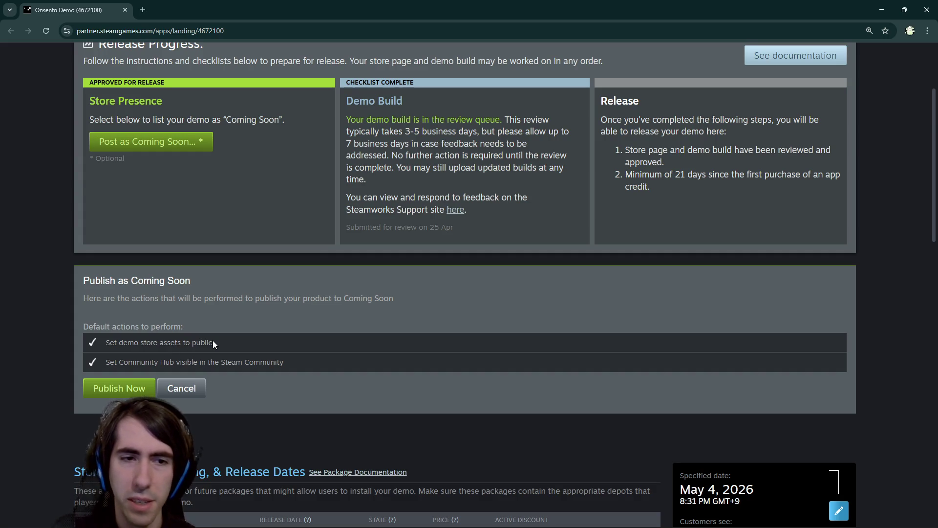
left_click(117, 388)
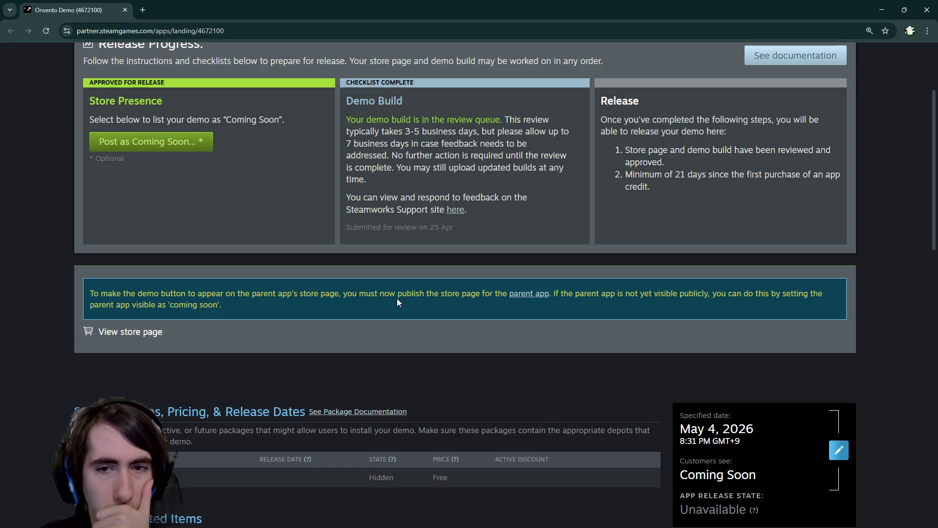
key("alt+Tab")
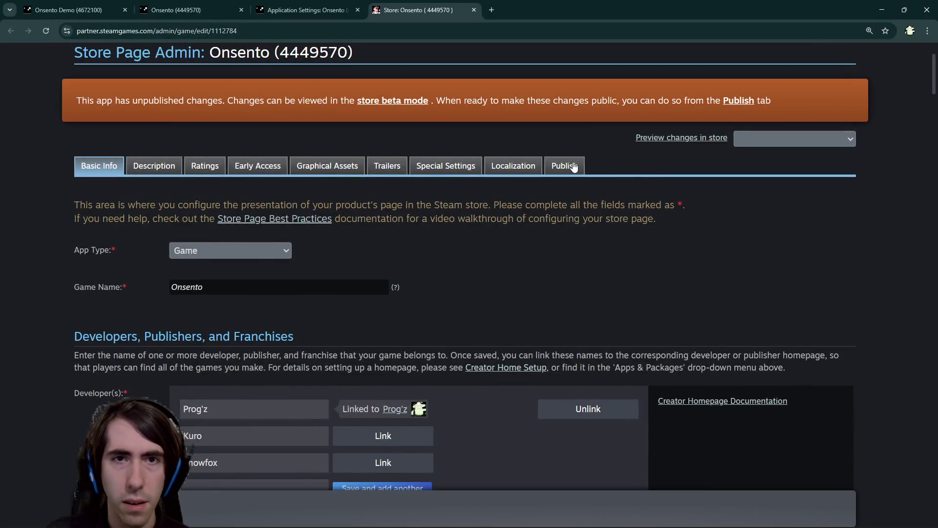
Open the Onsento store page's Publish section and scroll through its unpublished changes.
left_click(572, 168)
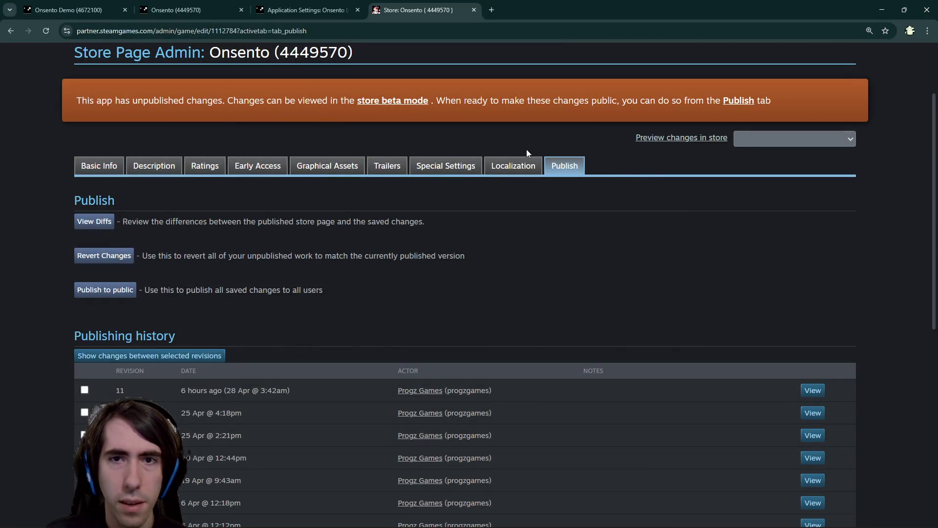
scroll(448, 243, "down", 3)
scroll(383, 202, "up", 2)
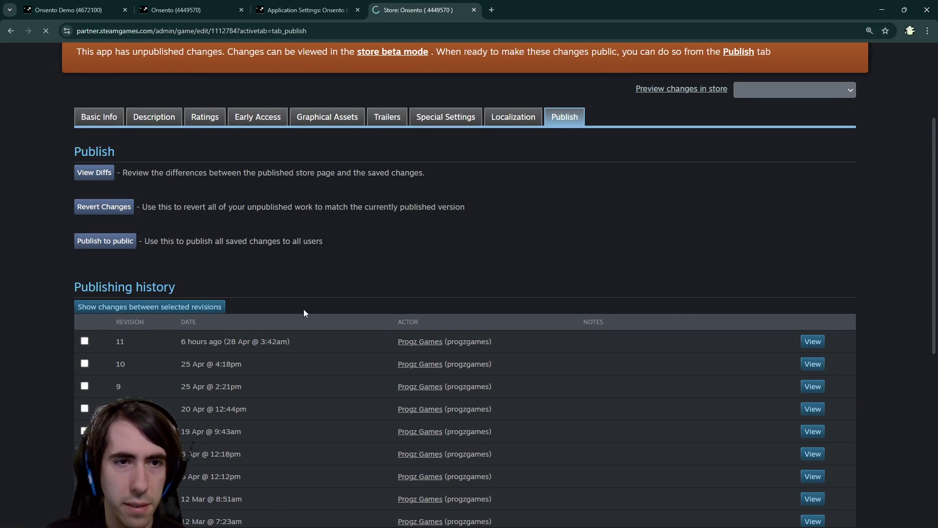
key("alt+Tab")
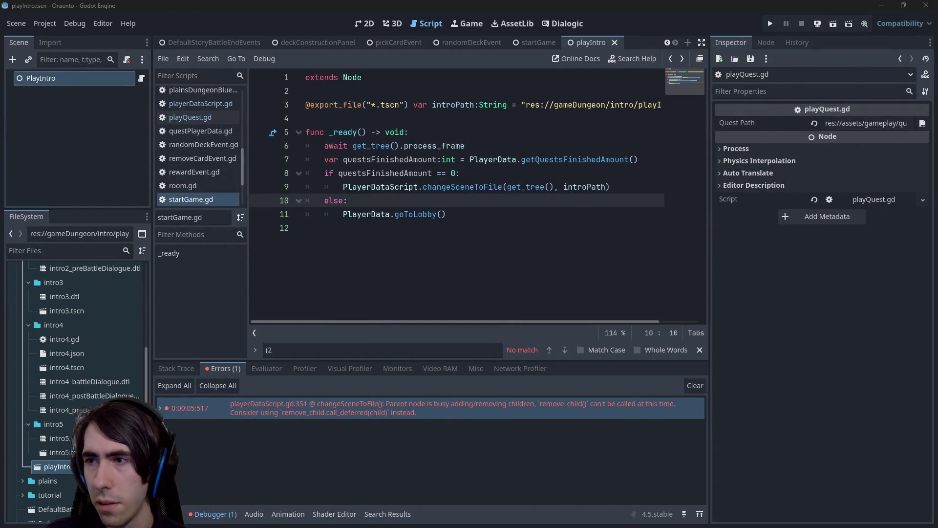
key("alt+Tab")
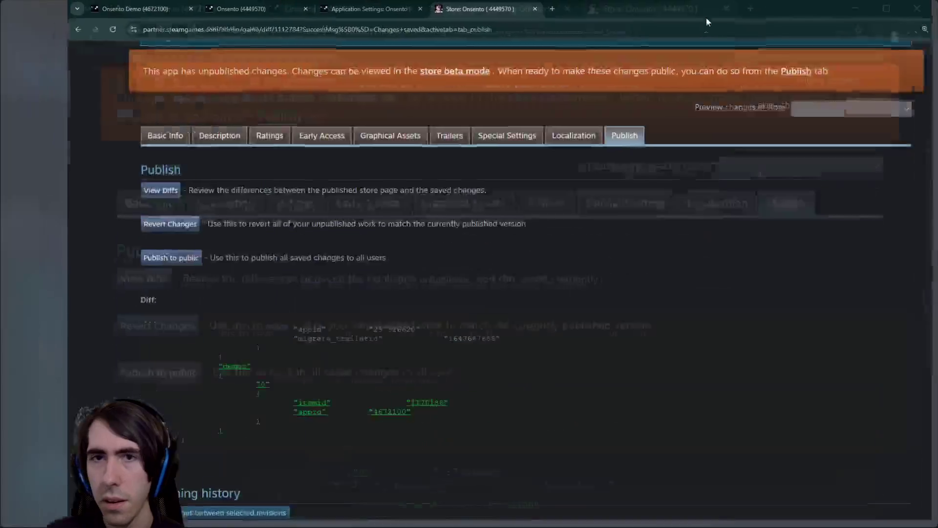
scroll(208, 364, "down", 1)
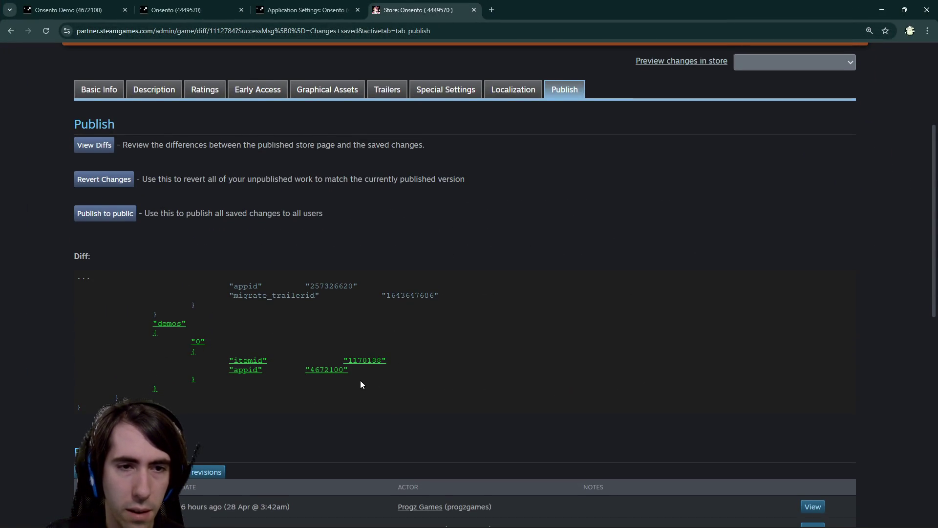
scroll(361, 385, "down", 1)
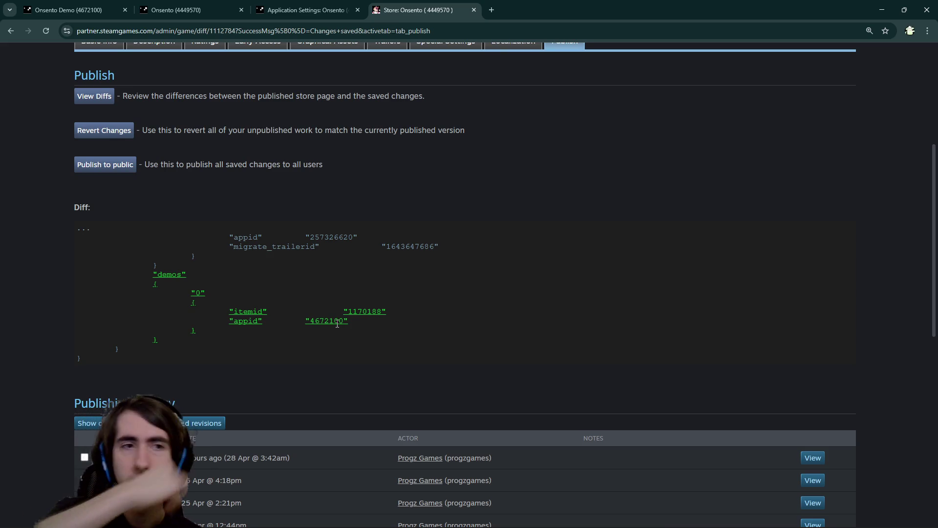
scroll(331, 306, "up", 1)
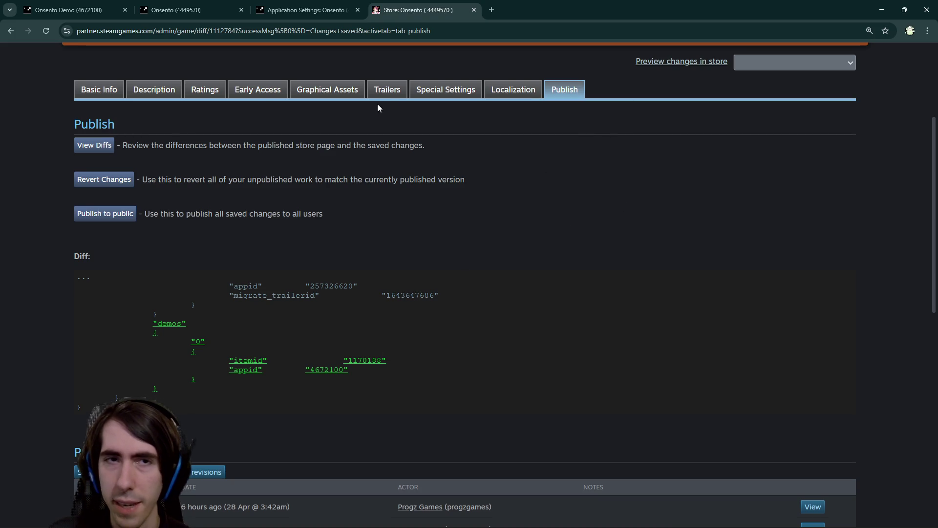
Inspect the saved diff's new demos entry for app 4672100, then return to Godot.
scroll(341, 303, "down", 1)
scroll(341, 303, "up", 1)
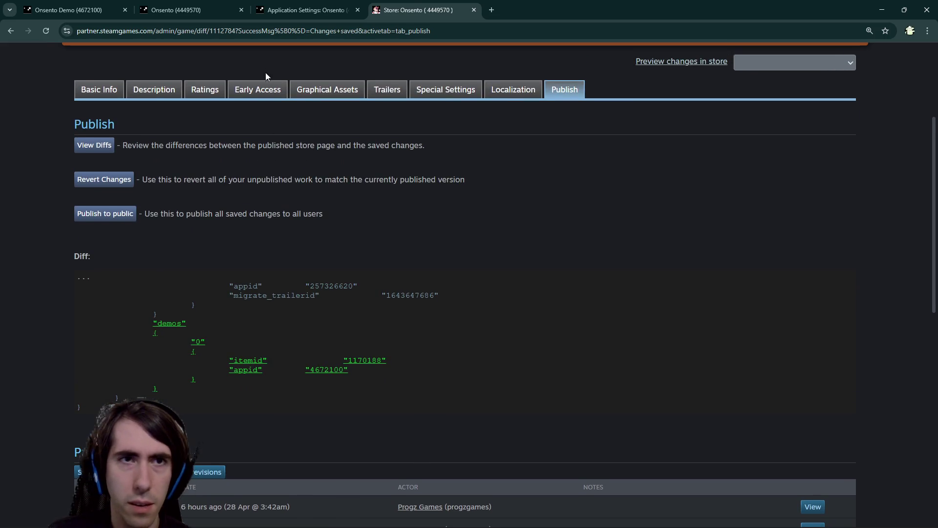
left_click(308, 10)
key("alt+Tab")
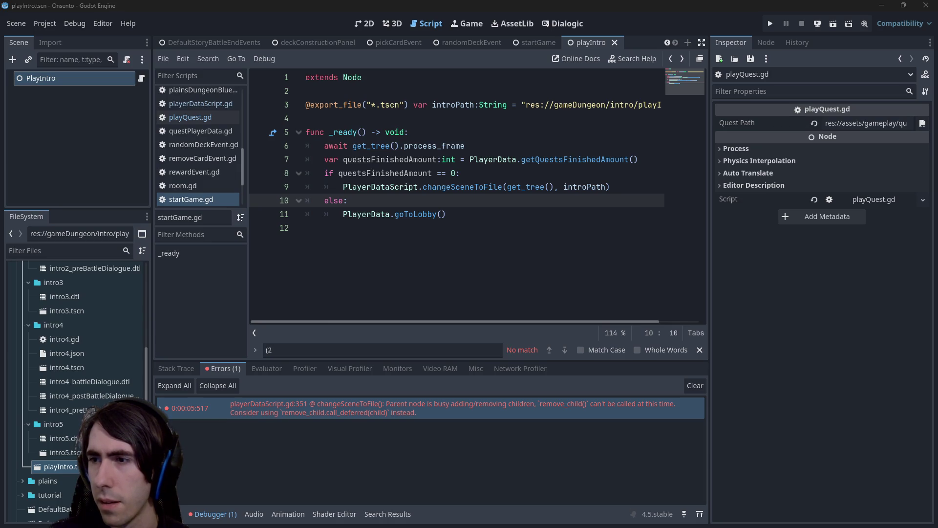
key("alt+Tab")
scroll(113, 209, "down", 2)
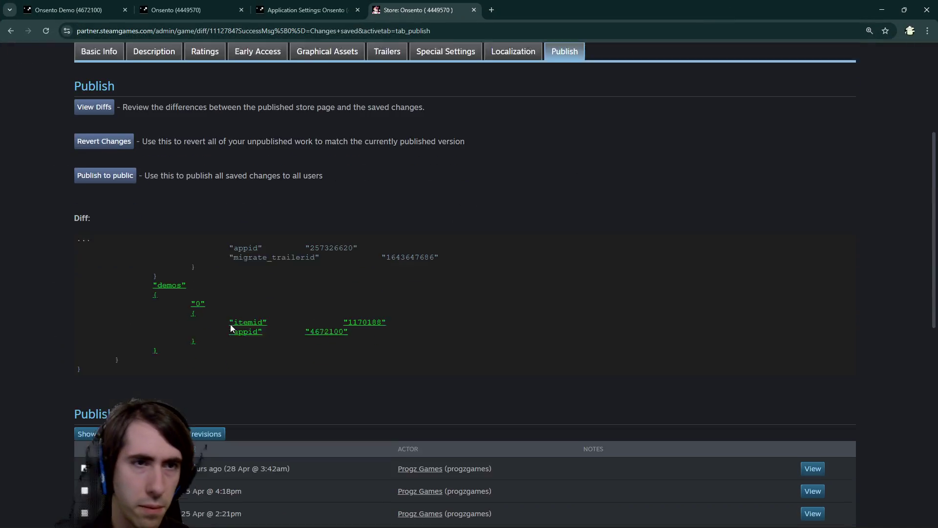
scroll(114, 208, "up", 1)
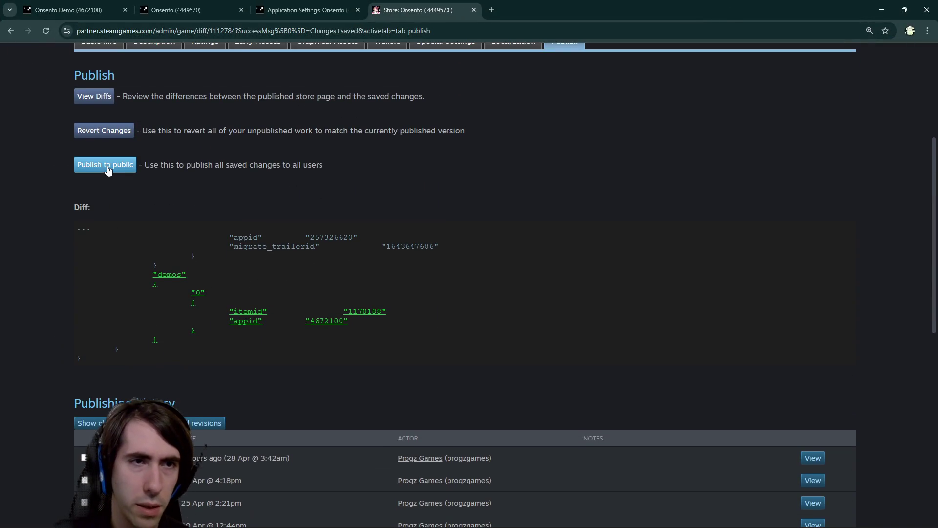
key("alt+Tab")
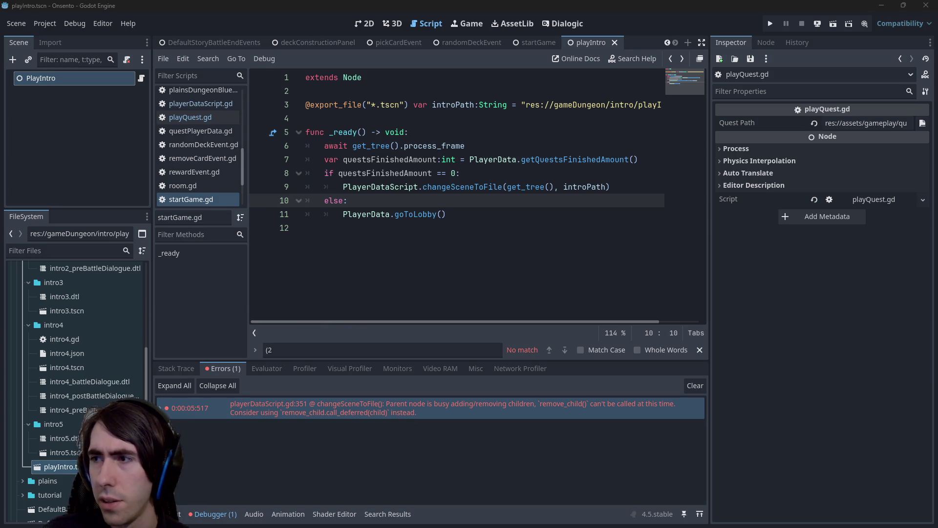
Go back from the playIntro script to the Onsento Demo's Steamworks description editor.
key("alt+Tab")
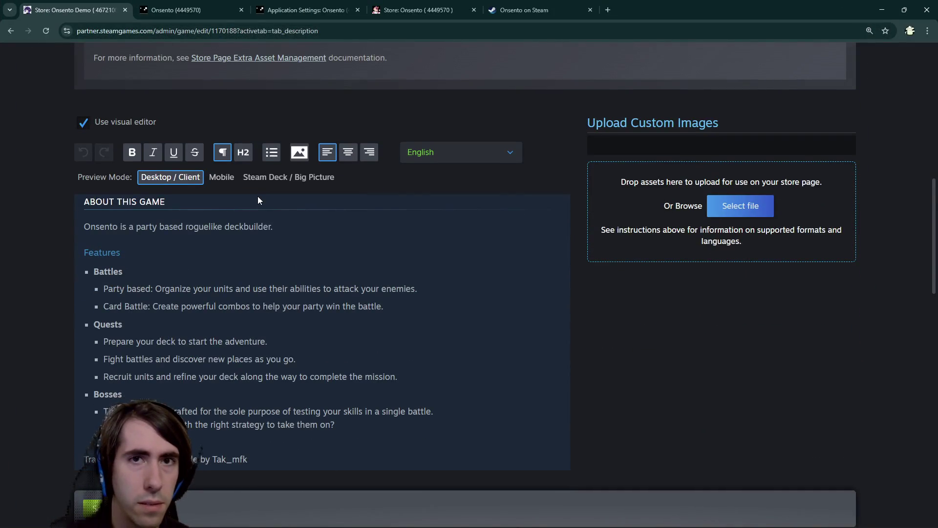
In the visual editor, insert an empty line directly above the 'Trailer Music' credit.
scroll(258, 200, "down", 1)
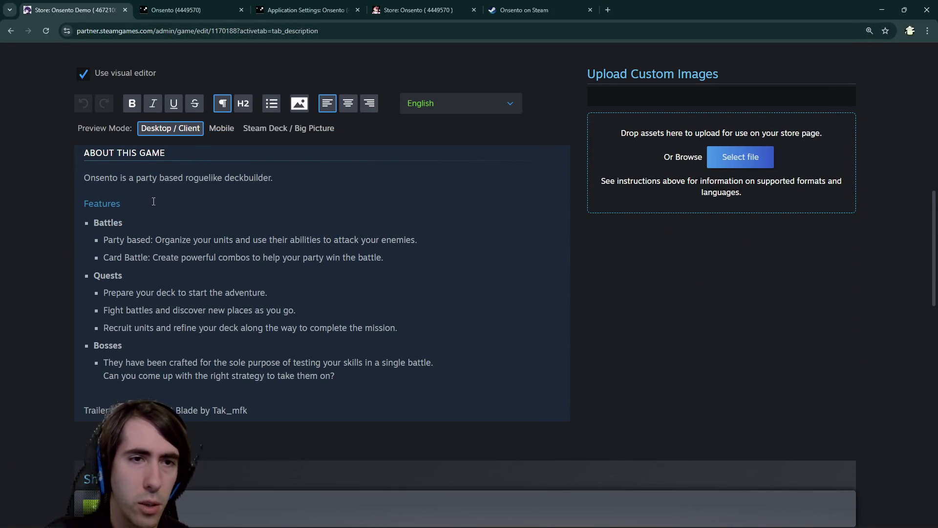
scroll(153, 201, "up", 1)
left_click(319, 227)
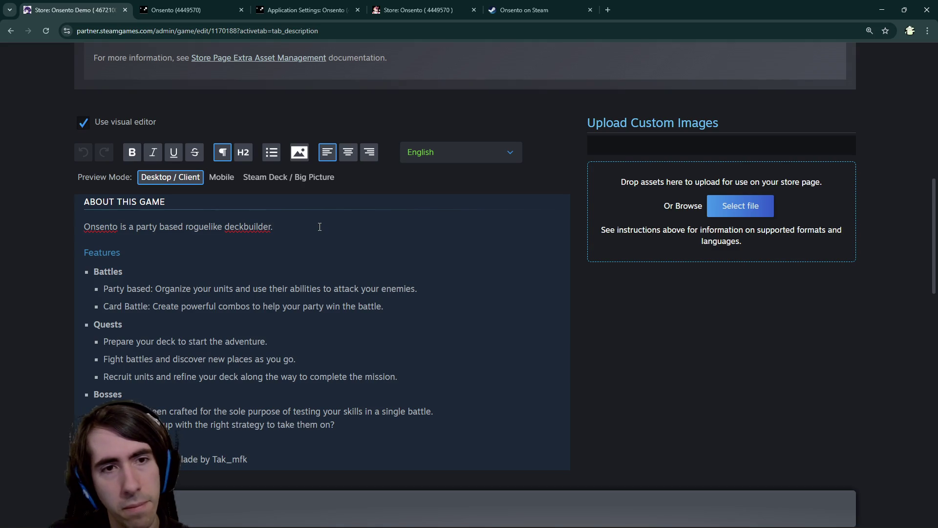
scroll(293, 282, "down", 2)
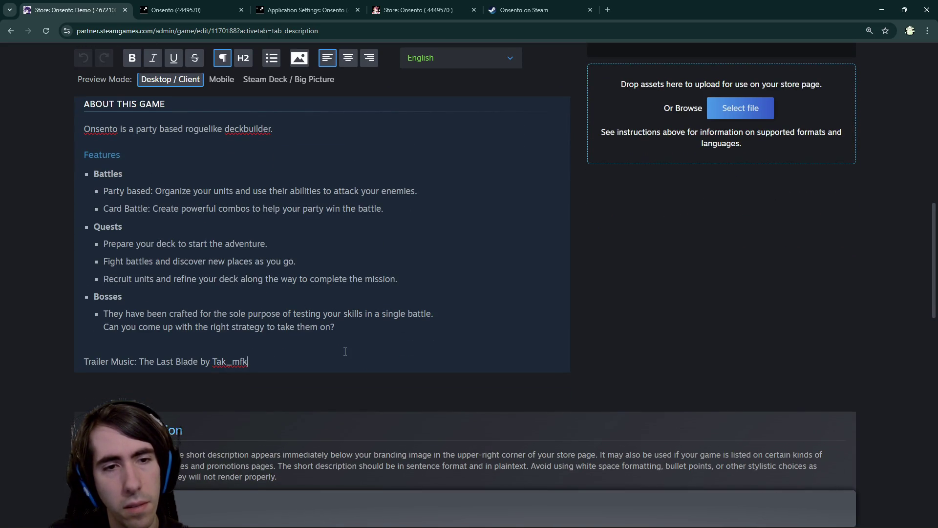
scroll(317, 277, "up", 1)
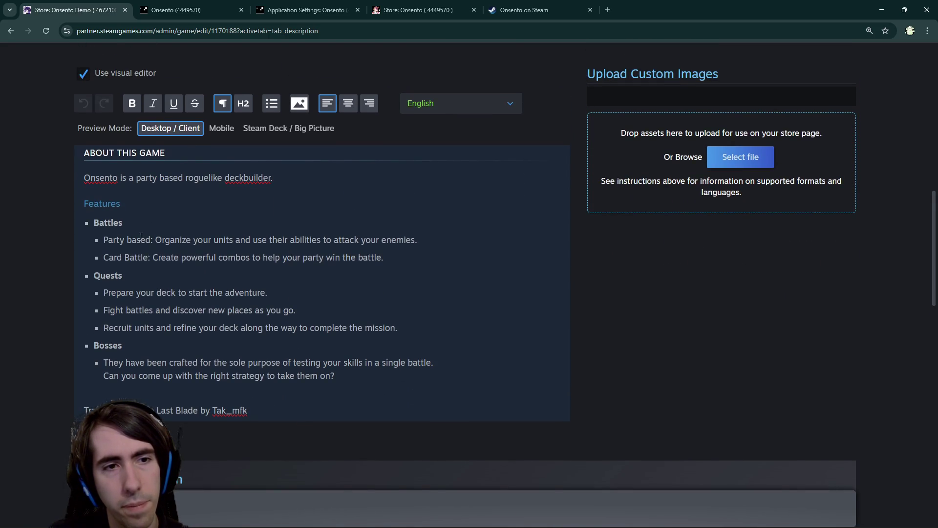
mouse_move(131, 240)
left_mouse_down()
mouse_move(417, 257)
mouse_move(370, 242)
left_mouse_up()
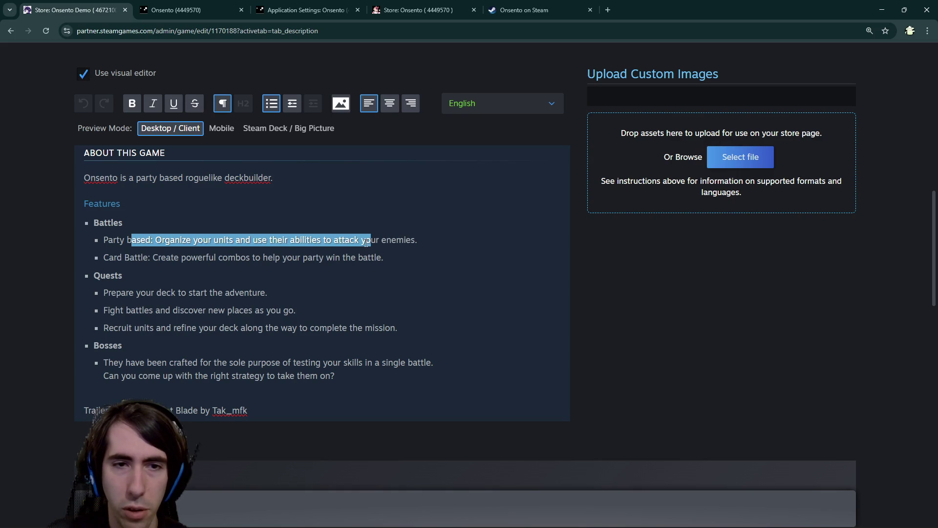
left_click(366, 241)
left_click(397, 389)
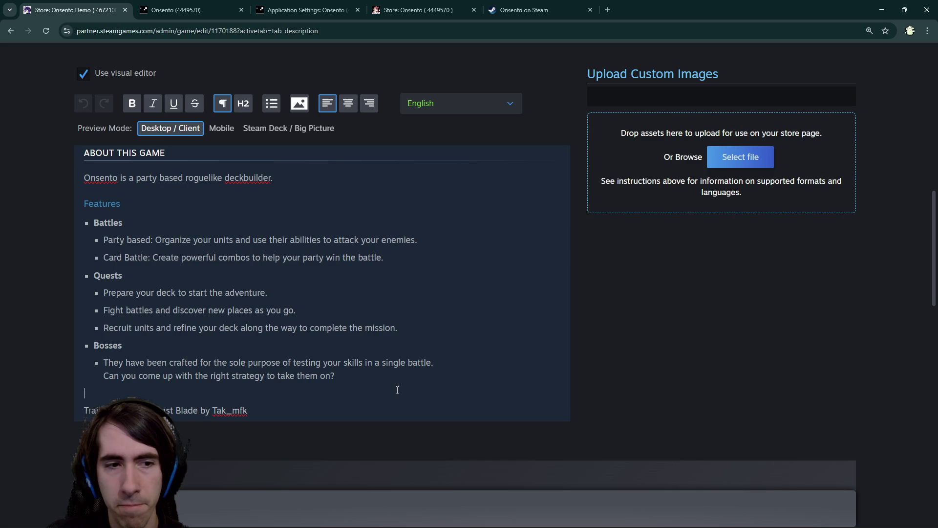
key("Return")
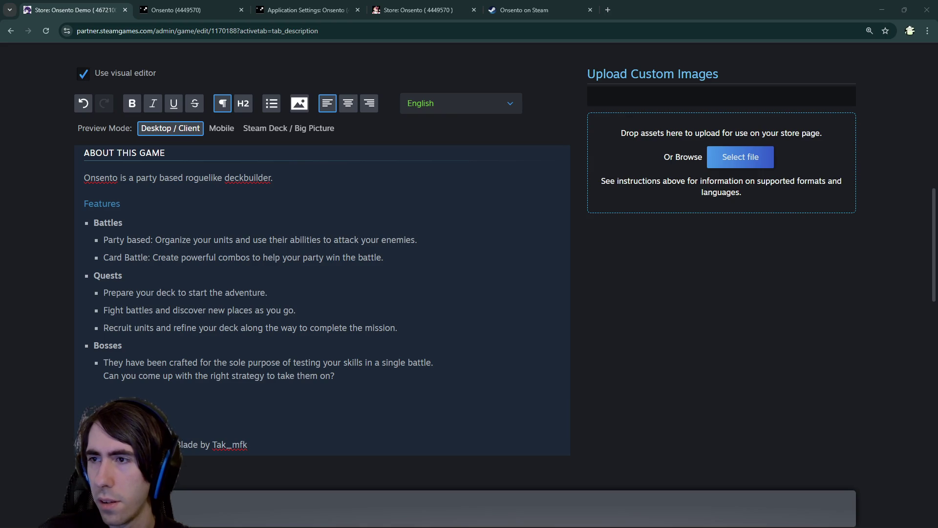
Expand the full AI Overview for 'steam game demo page example'.
key("alt+Tab")
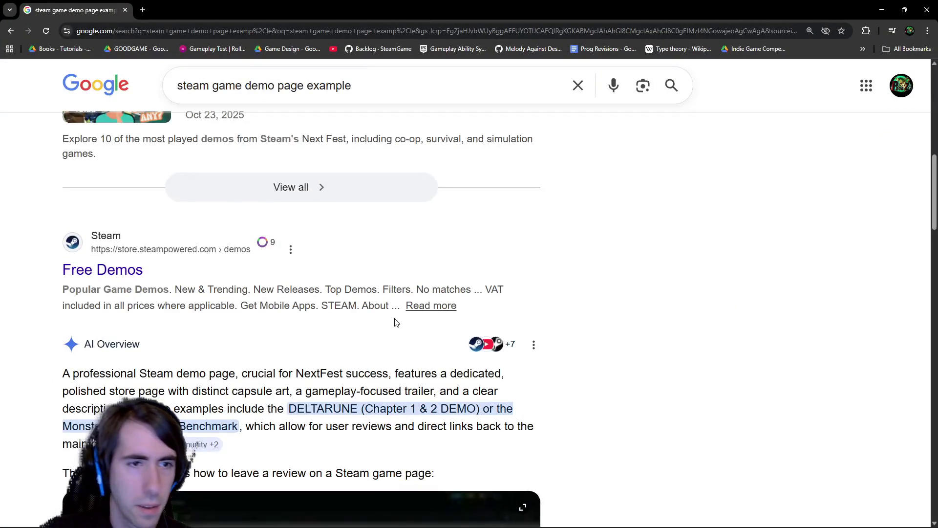
scroll(397, 323, "down", 3)
left_click(325, 446)
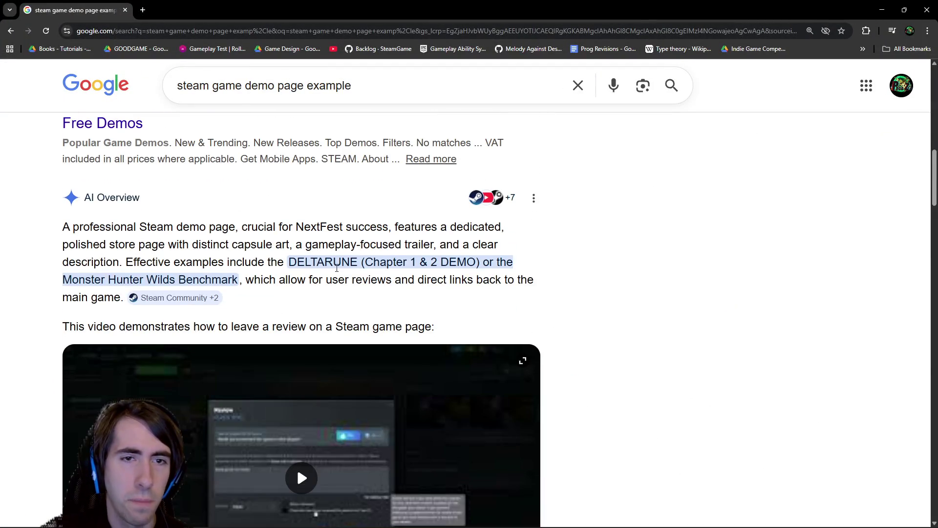
scroll(337, 268, "down", 2)
scroll(357, 182, "up", 1)
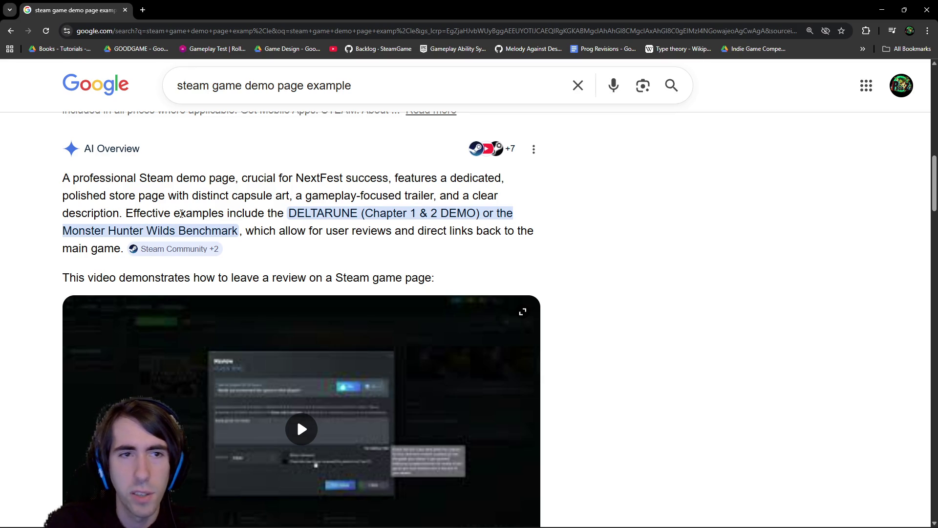
Read the Download Demo and About the Demo recommendations and top demo examples like DELTARUNE.
scroll(325, 210, "down", 3)
scroll(362, 244, "up", 2)
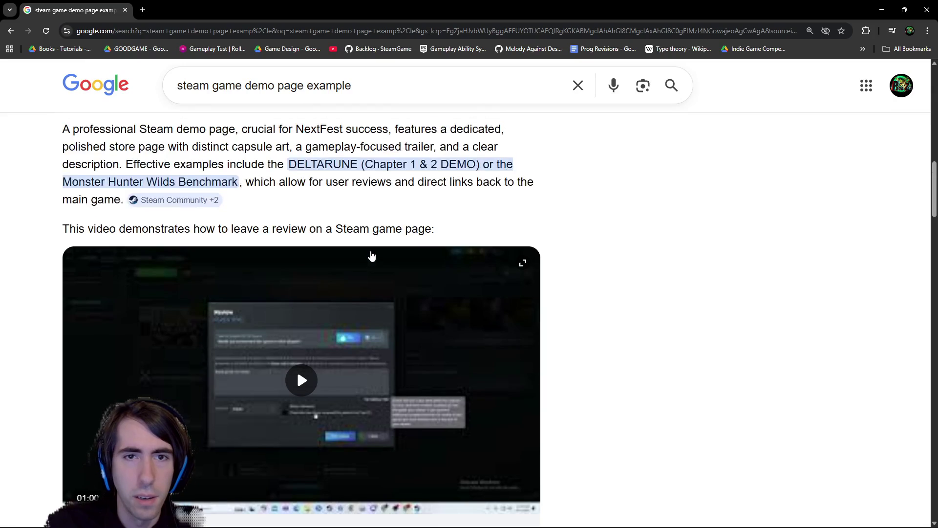
scroll(376, 249, "down", 5)
scroll(382, 243, "down", 5)
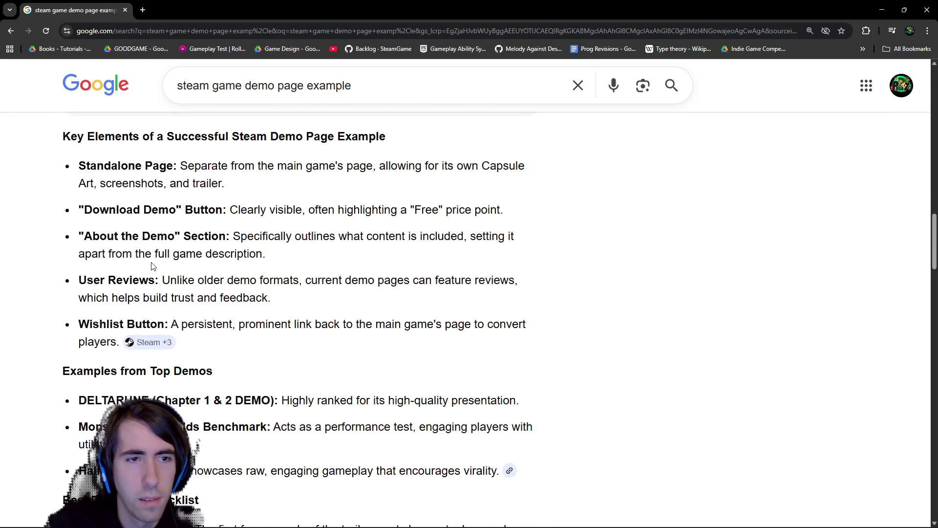
scroll(220, 171, "up", 1)
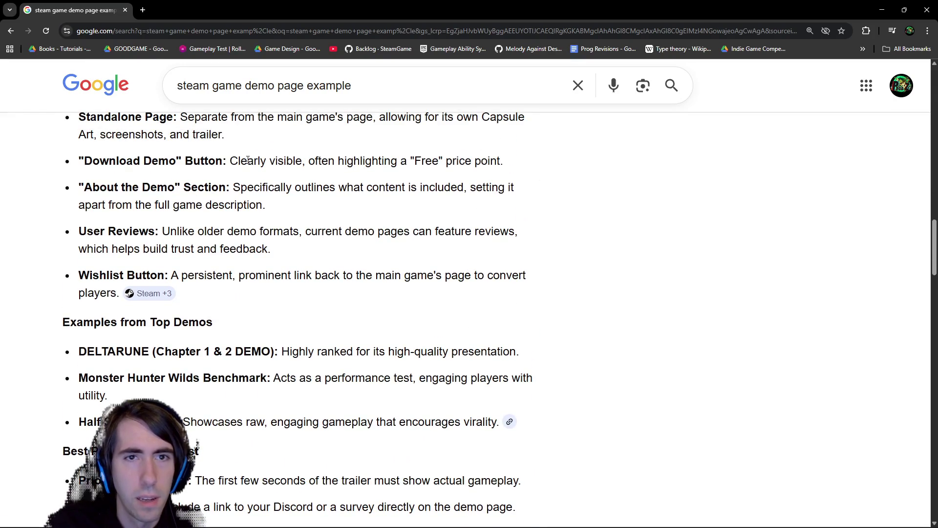
left_click_drag(247, 161, 414, 158)
left_click_drag(254, 187, 389, 187)
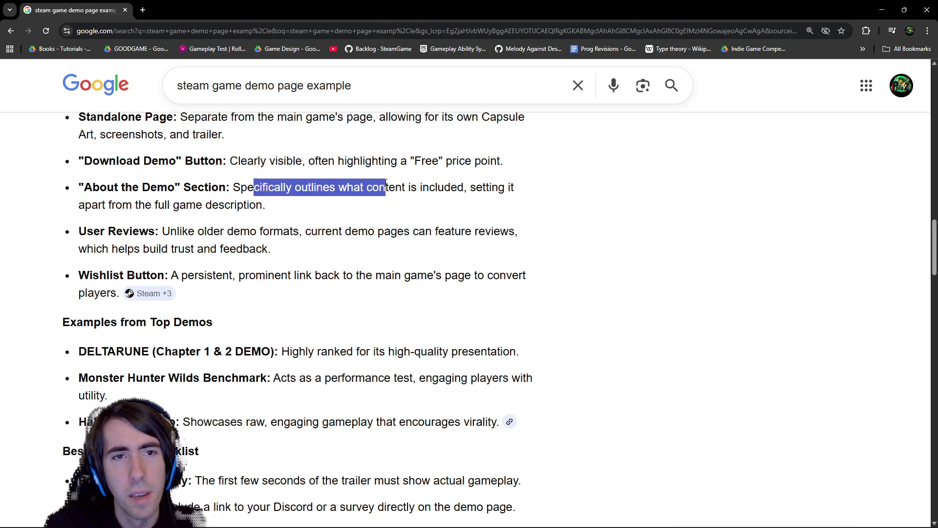
left_click(385, 183)
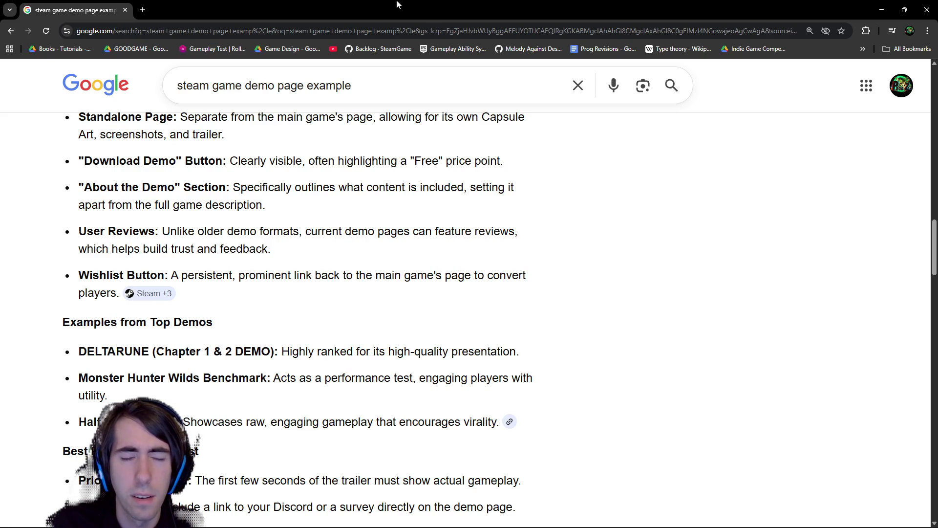
left_click(882, 10)
Find-search the Demo Description page for 'abou' and land on the About This Demo heading.
scroll(304, 283, "up", 2)
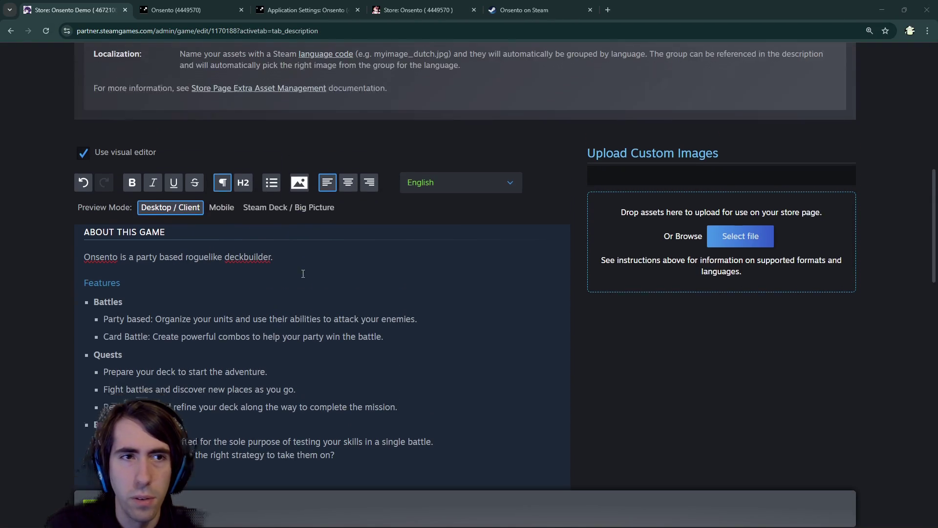
scroll(228, 348, "down", 2)
scroll(229, 348, "down", 2)
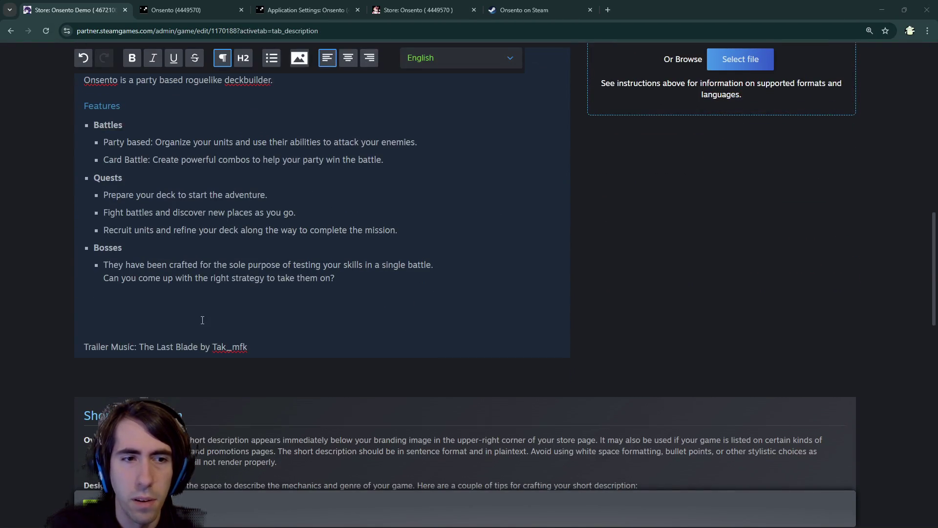
left_click_drag(201, 320, 218, 379)
scroll(326, 311, "down", 2)
scroll(326, 310, "down", 5)
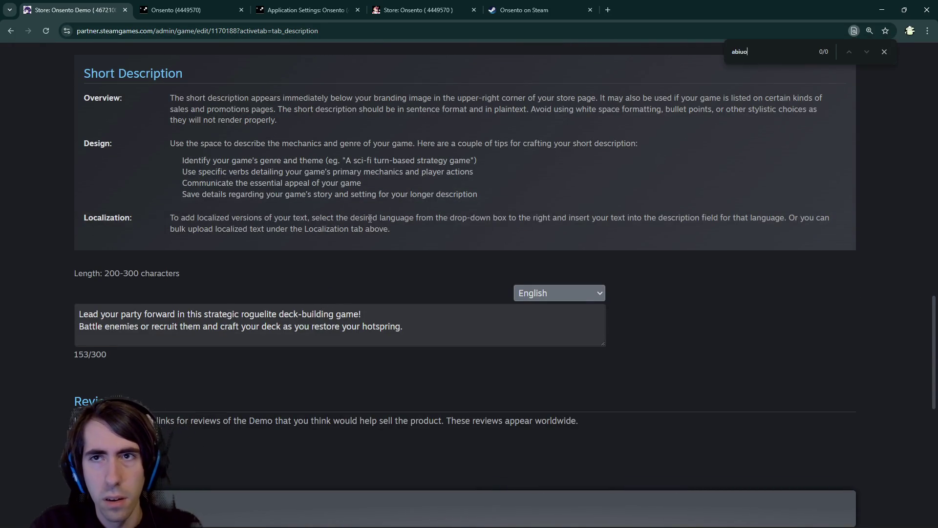
type("about th")
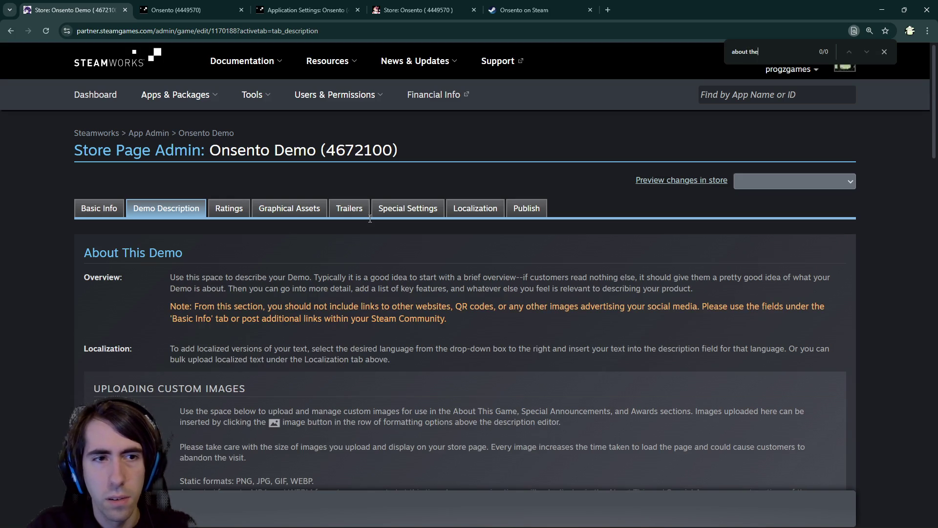
scroll(370, 218, "down", 5)
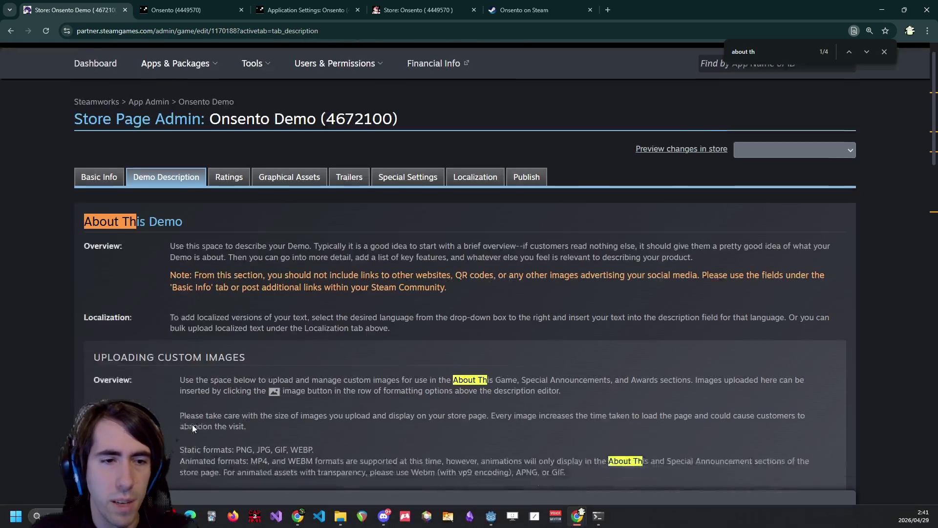
scroll(269, 272, "down", 4)
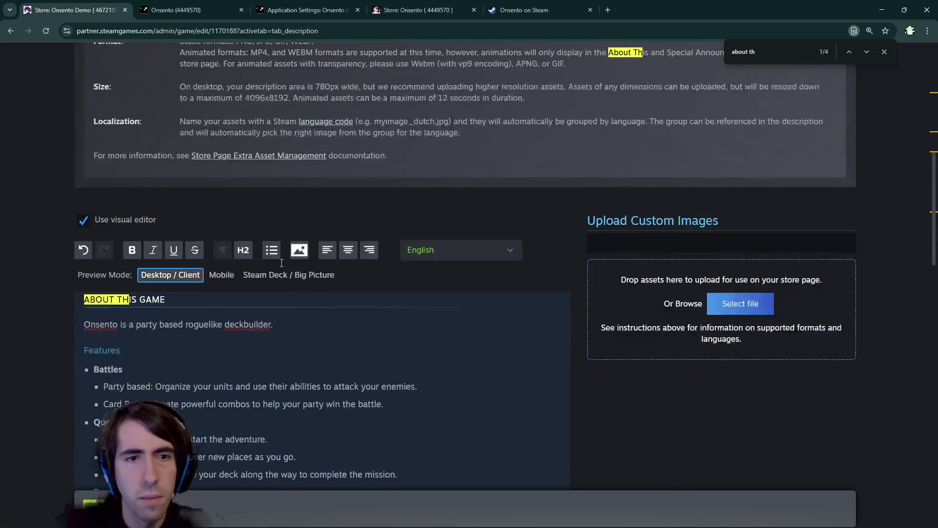
scroll(293, 270, "up", 6)
scroll(323, 264, "up", 2)
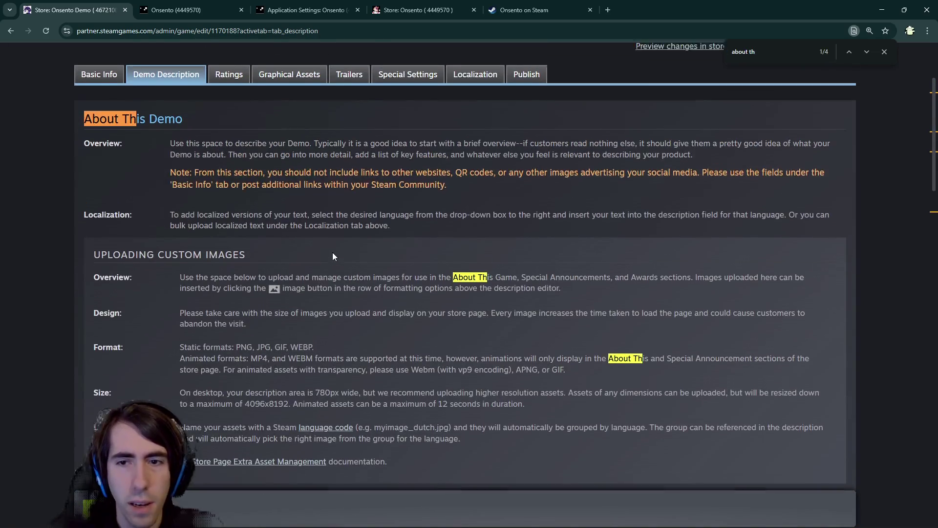
scroll(333, 252, "down", 1)
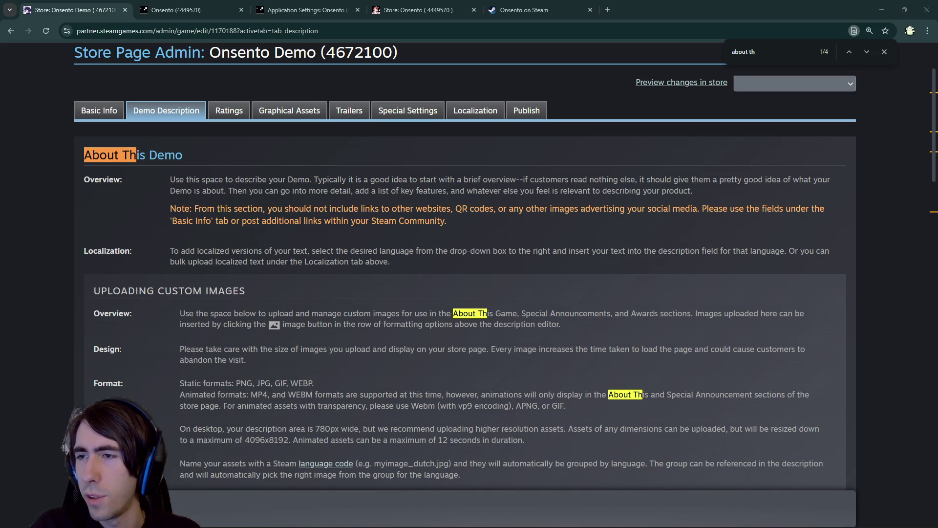
Skim the 'steam demo store page example' Google results, then return to the Steam page setup video.
key("alt+Tab")
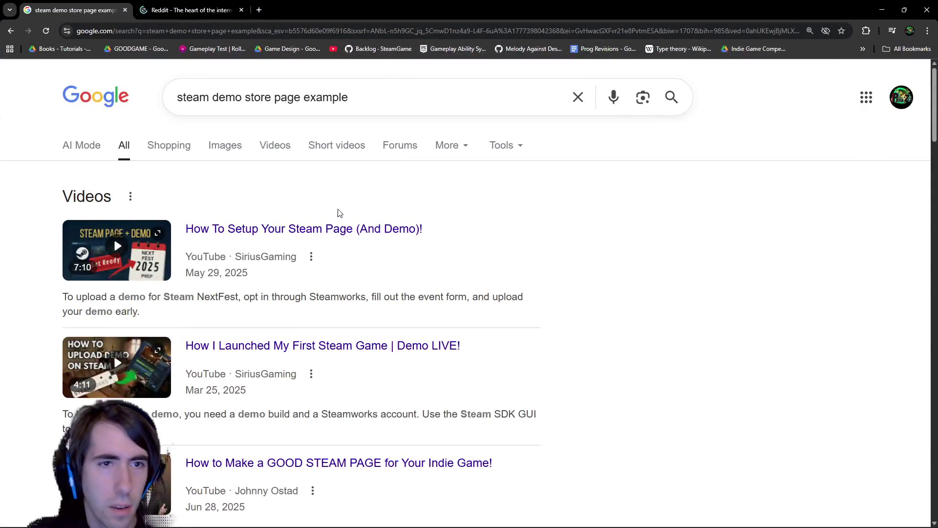
scroll(334, 244, "down", 10)
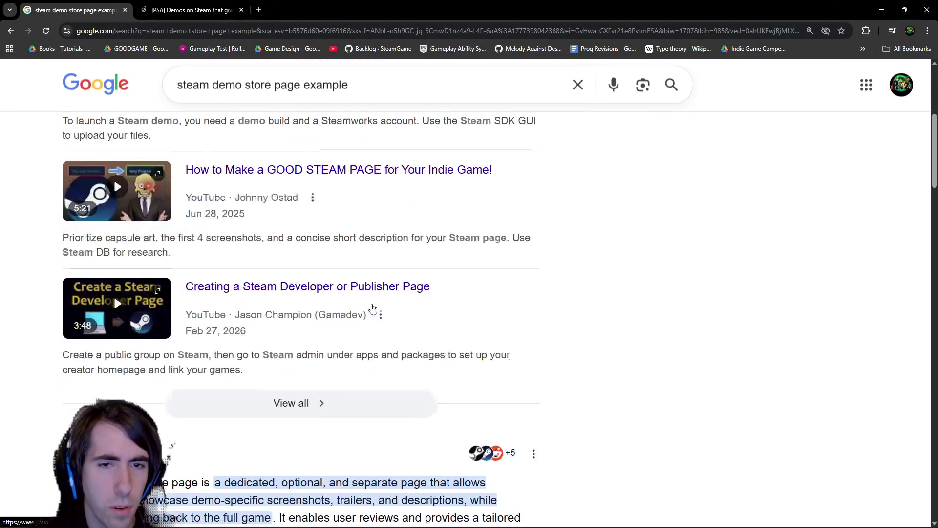
scroll(333, 303, "down", 9)
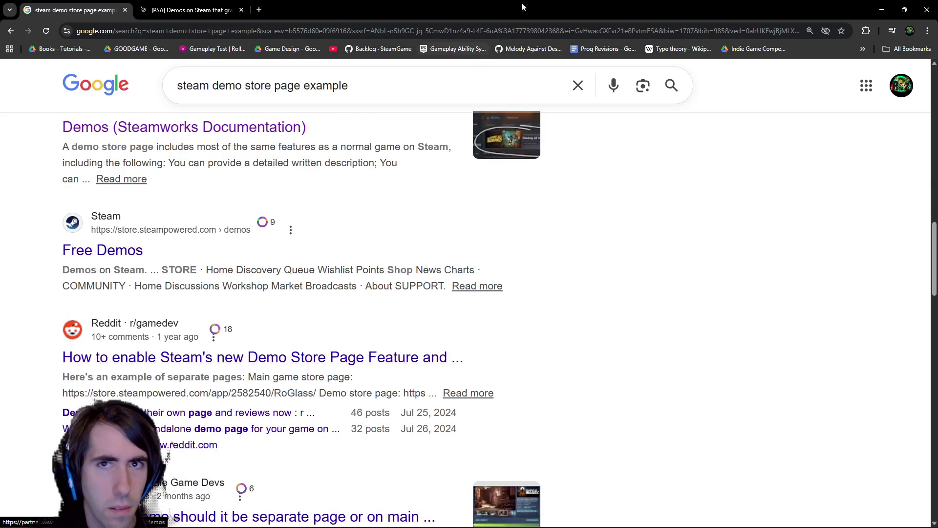
key("alt+Tab")
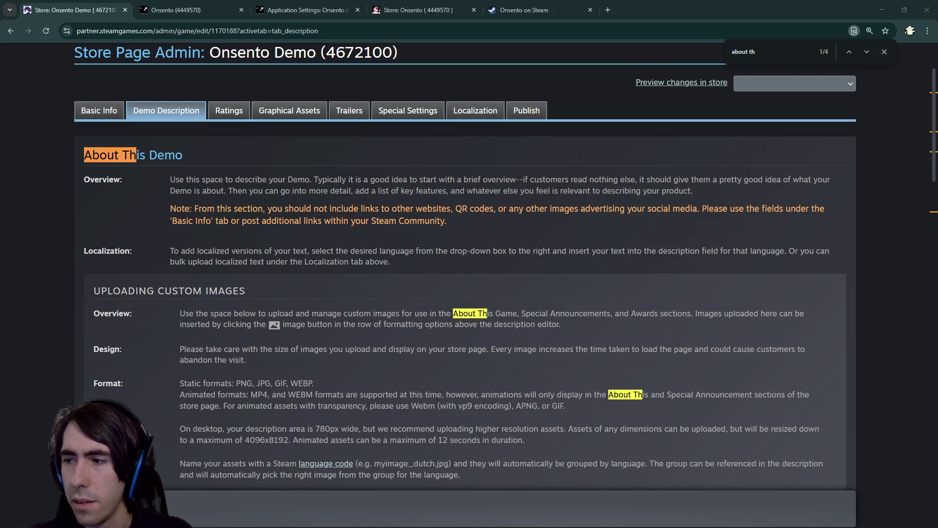
key("alt+Tab")
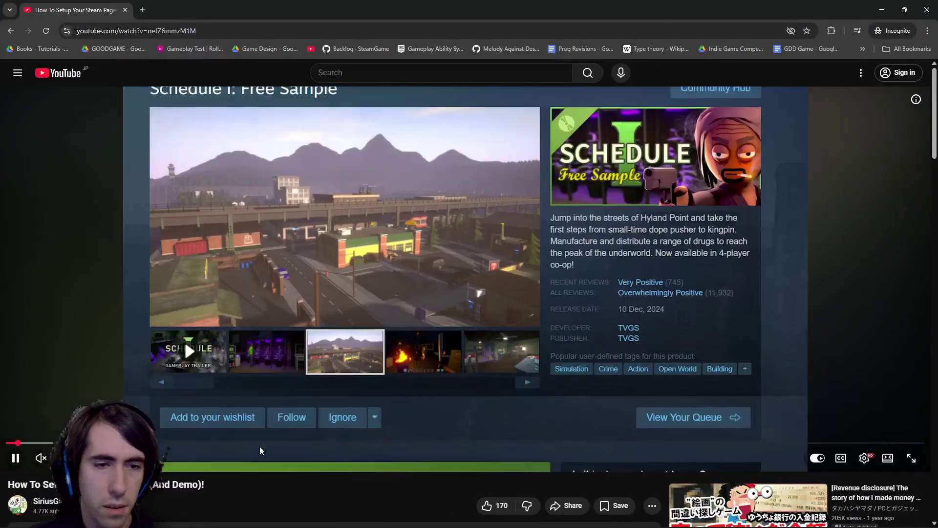
Seek the setup video to its Hexbound demo store page example and play it.
left_click(237, 443)
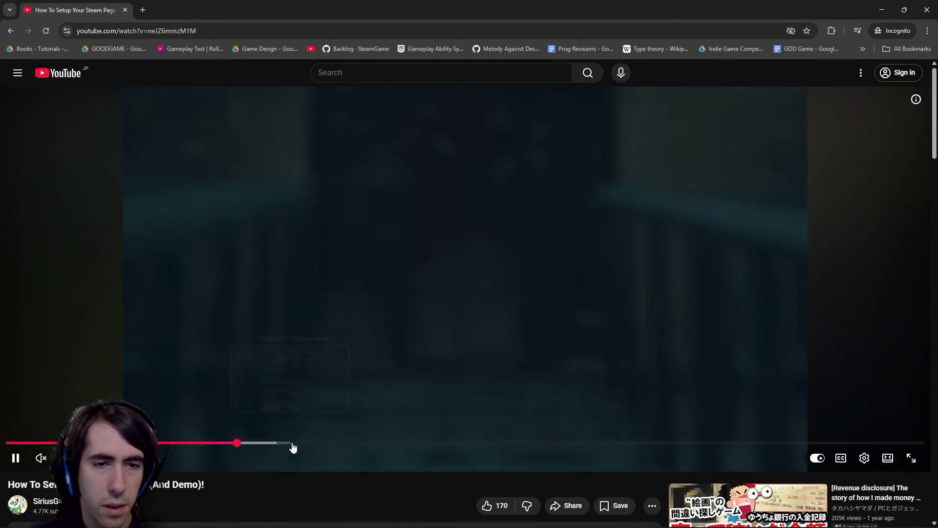
left_click(293, 443)
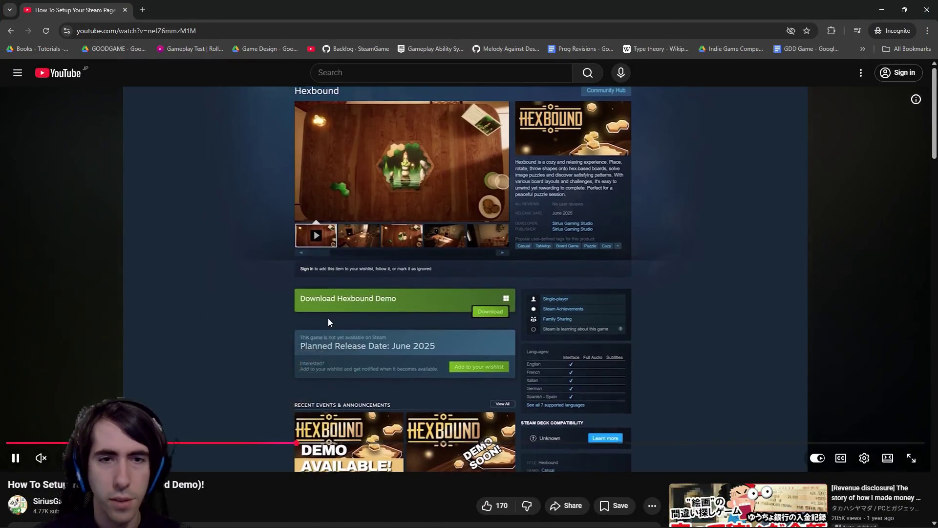
key("space")
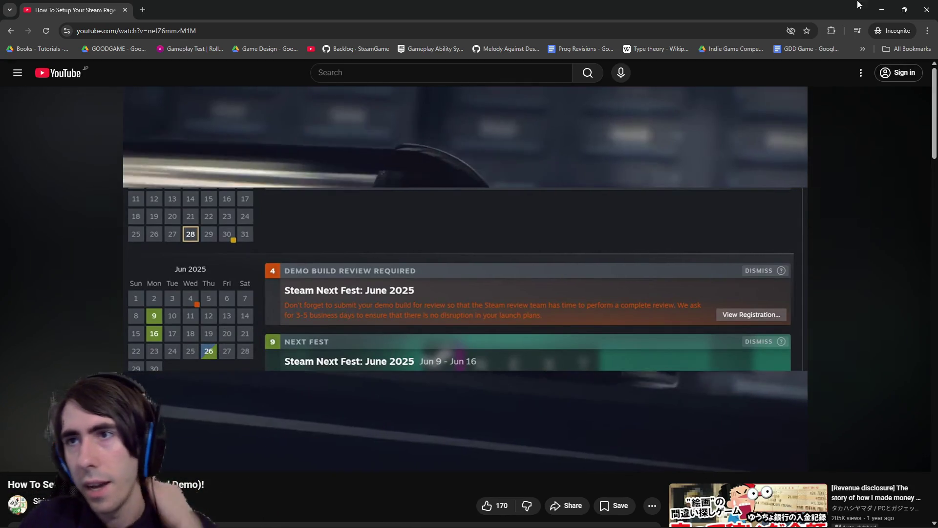
key("alt+Tab")
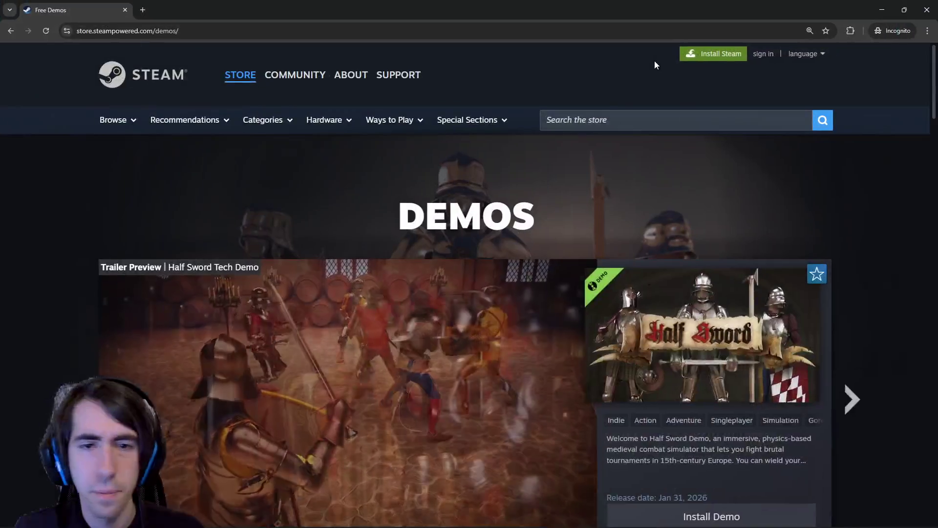
Open the Dead as Disco, Trees Hate You, PRAGMATA and Vampire Crawlers demos in new tabs.
scroll(548, 249, "down", 4)
scroll(527, 251, "down", 7)
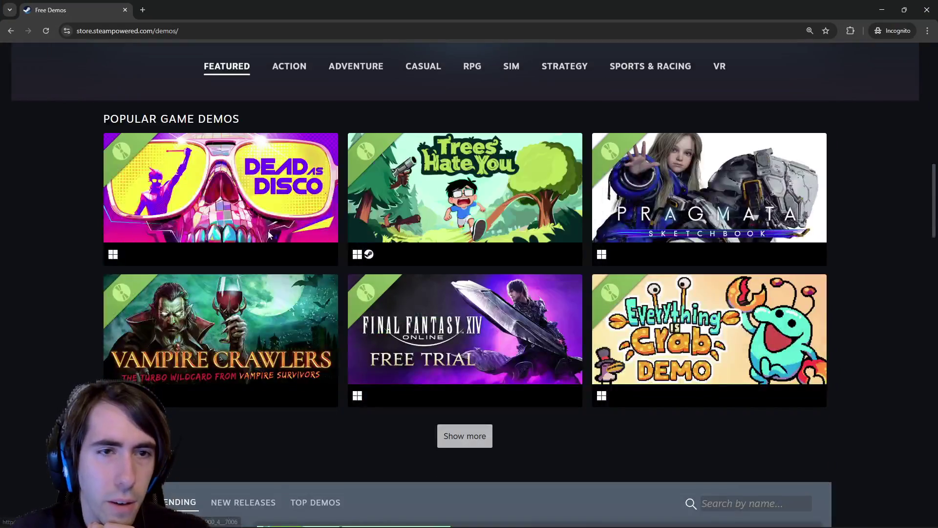
middle_click(231, 161)
middle_click(482, 179)
middle_click(690, 191)
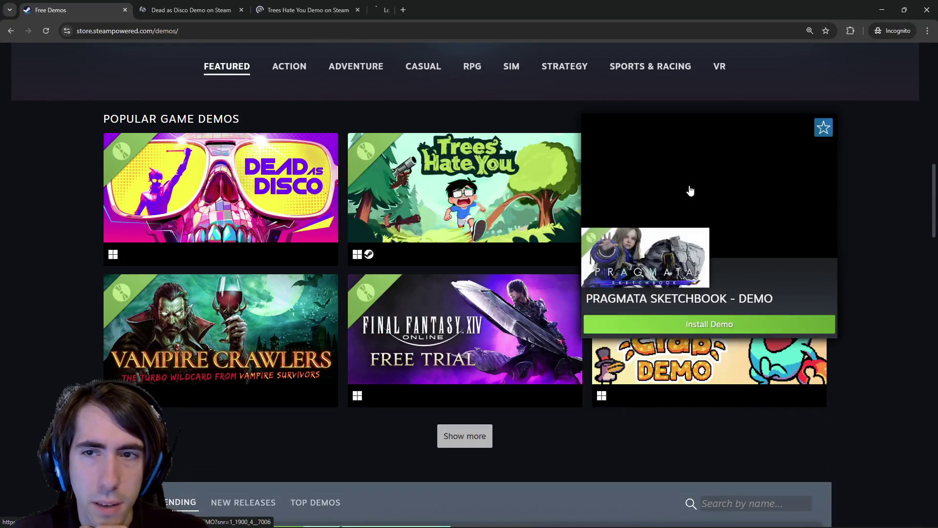
scroll(301, 291, "down", 3)
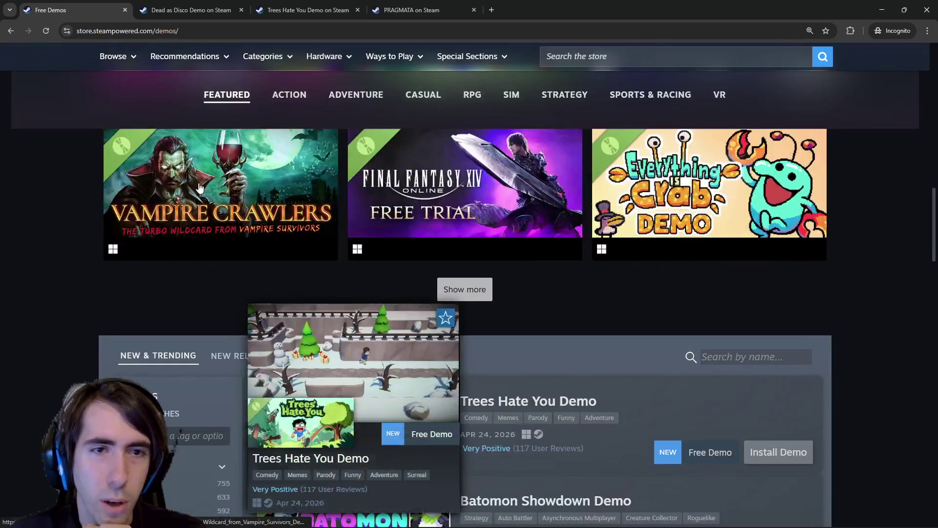
middle_click(200, 188)
Open the FINAL FANTASY XIV trial and Casualties: Unknown demo, then view the Dead as Disco Demo.
scroll(330, 236, "up", 2)
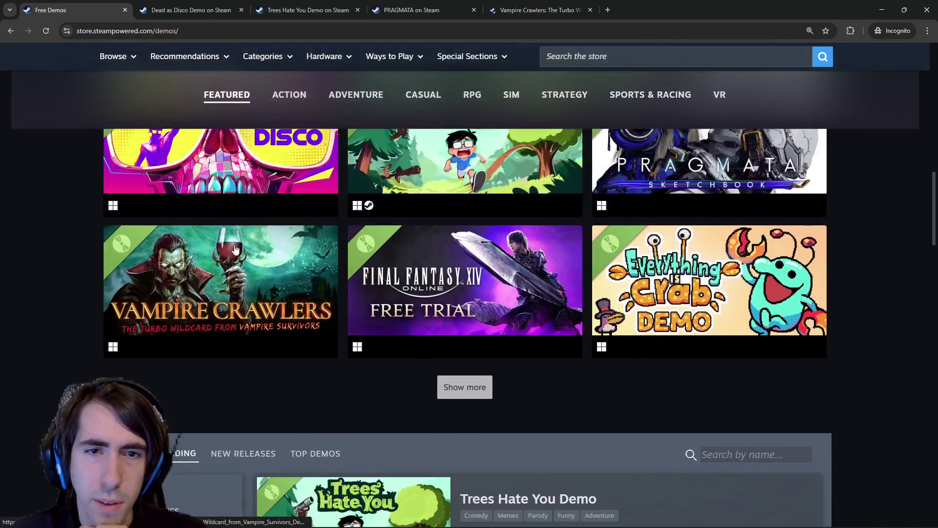
middle_click(346, 293)
scroll(346, 293, "down", 8)
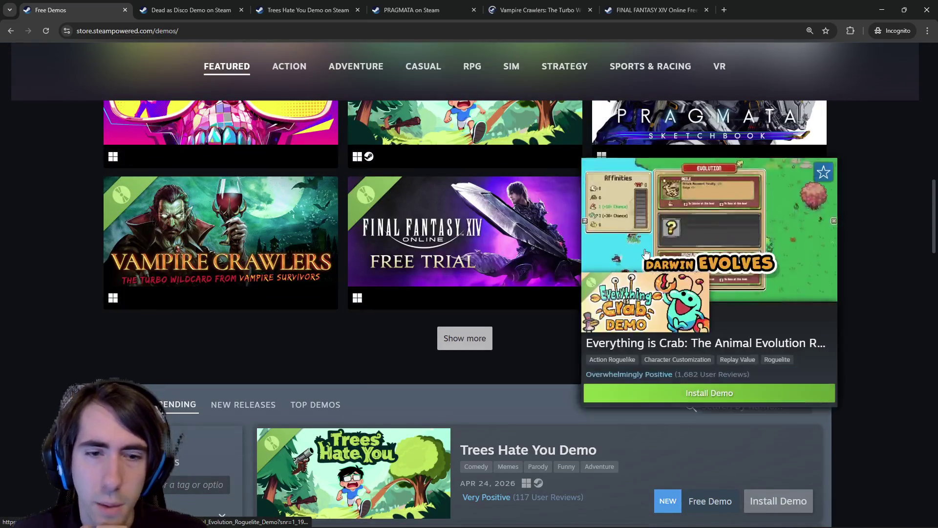
scroll(520, 274, "up", 1)
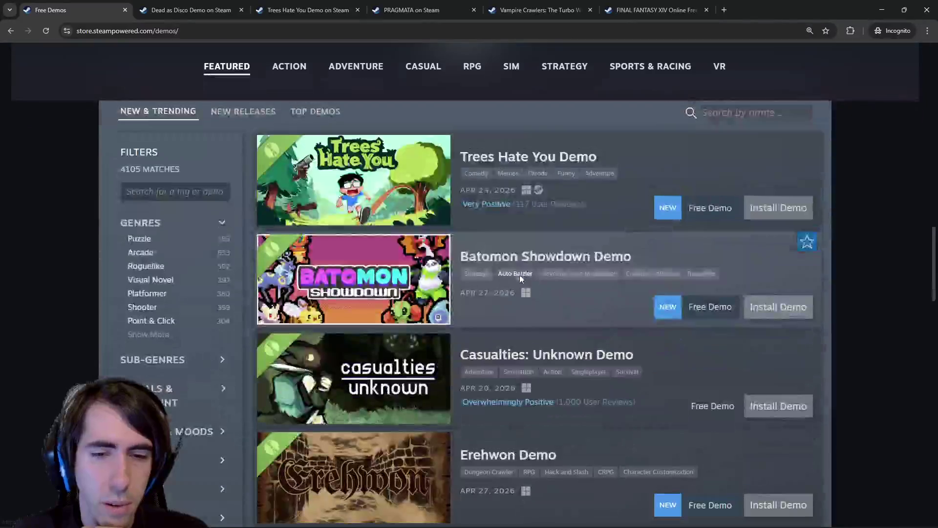
middle_click(547, 353)
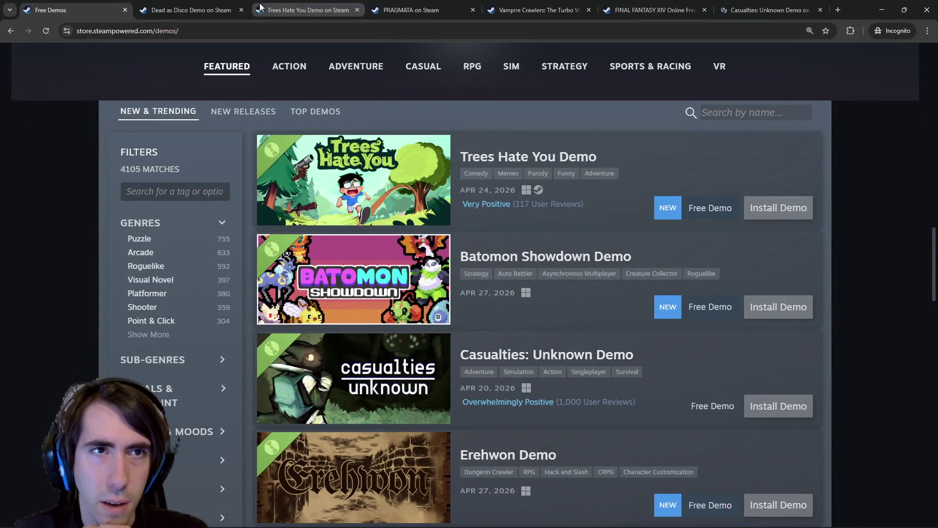
scroll(341, 276, "down", 8)
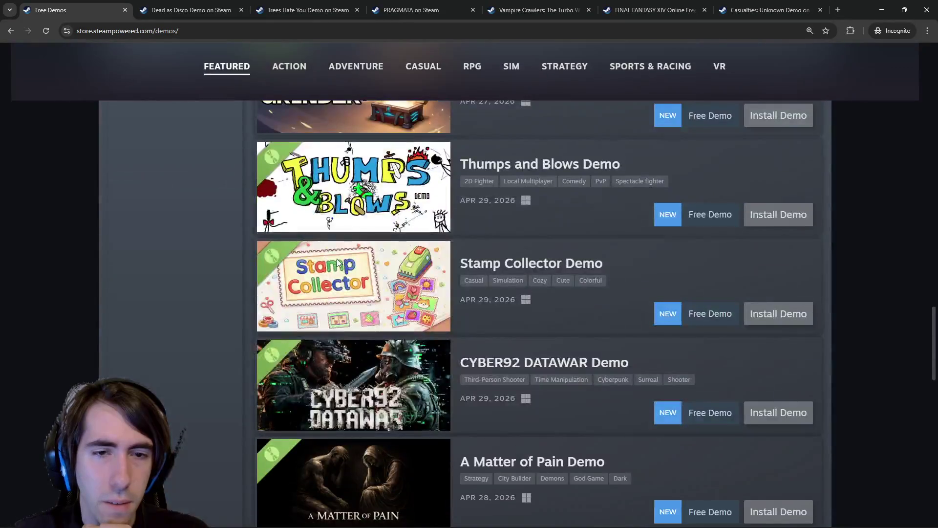
scroll(341, 277, "up", 4)
left_click(200, 3)
scroll(388, 283, "down", 13)
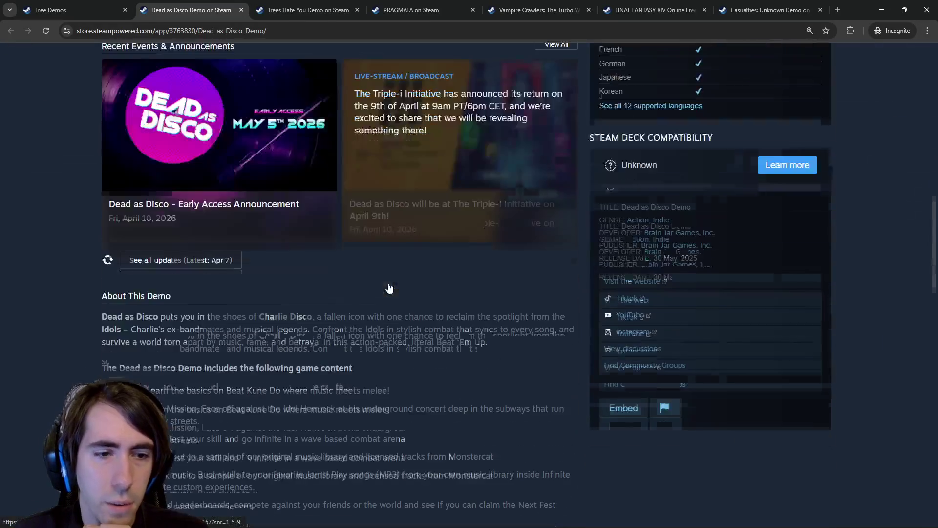
Read the Dead as Disco Demo page with its full About This Demo description expanded.
scroll(389, 288, "down", 2)
left_click_drag(190, 190, 197, 230)
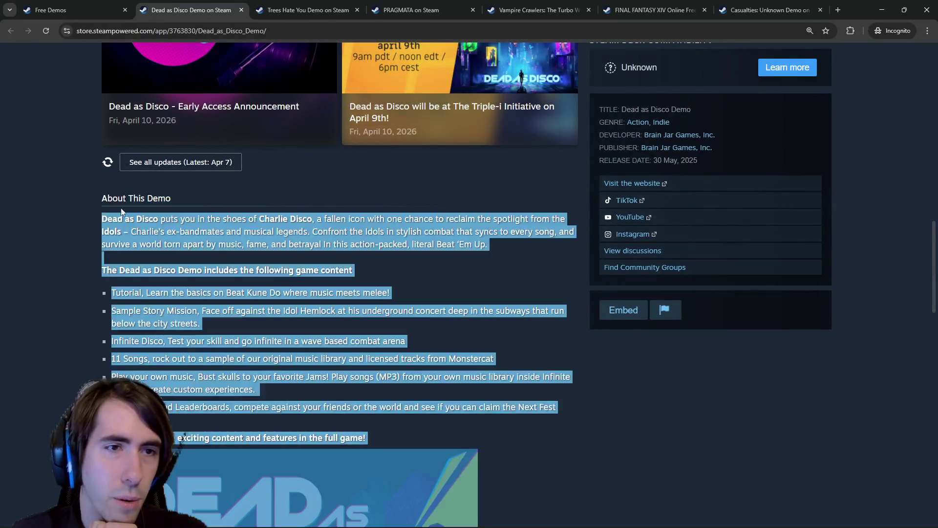
scroll(198, 230, "down", 10)
scroll(409, 275, "up", 1)
left_click(409, 275)
scroll(376, 262, "up", 1)
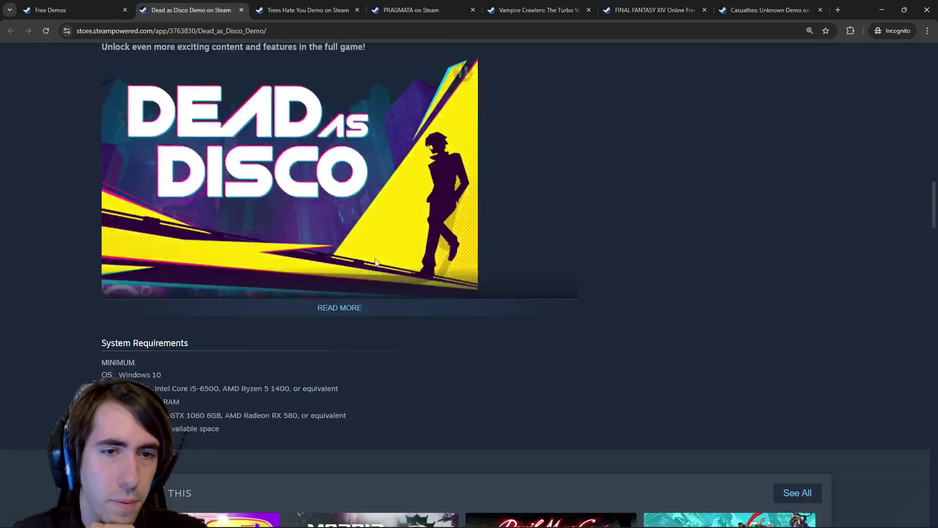
left_click(341, 308)
scroll(342, 303, "down", 12)
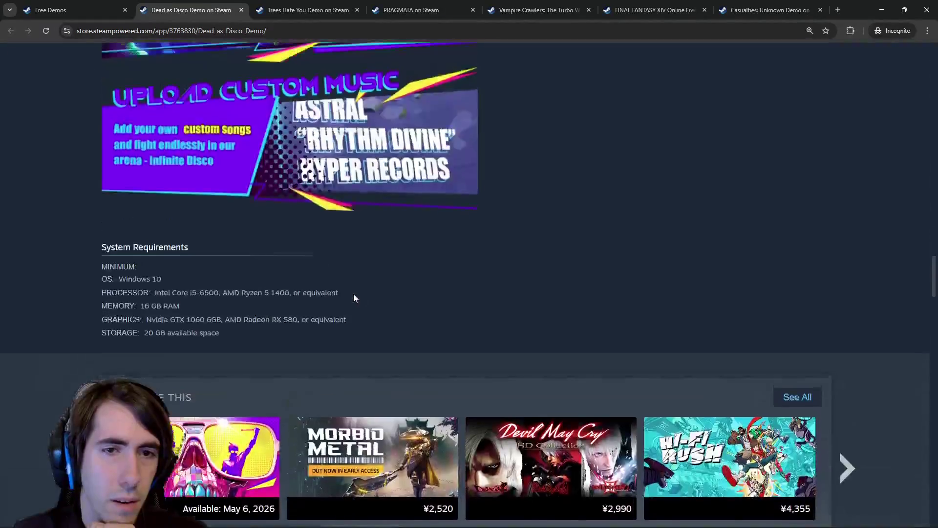
scroll(391, 269, "up", 13)
scroll(448, 239, "up", 15)
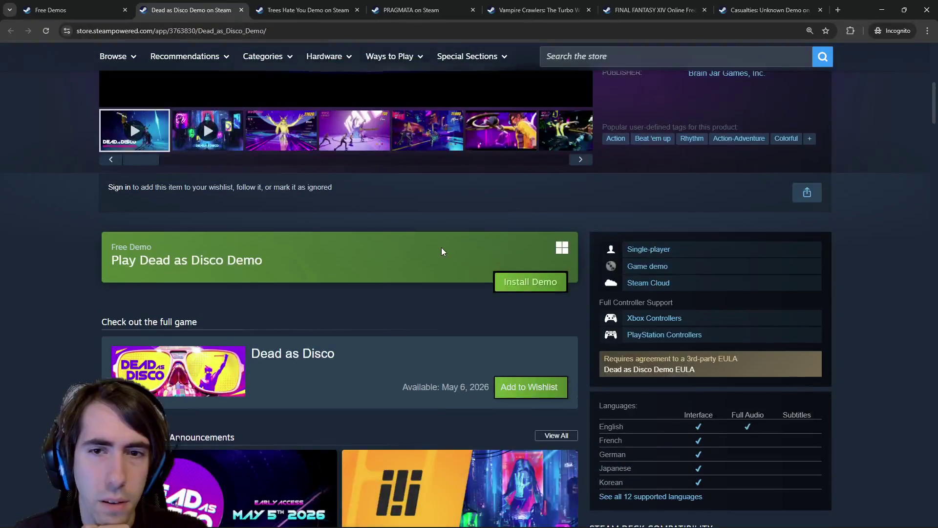
scroll(447, 301, "up", 8)
scroll(447, 303, "down", 2)
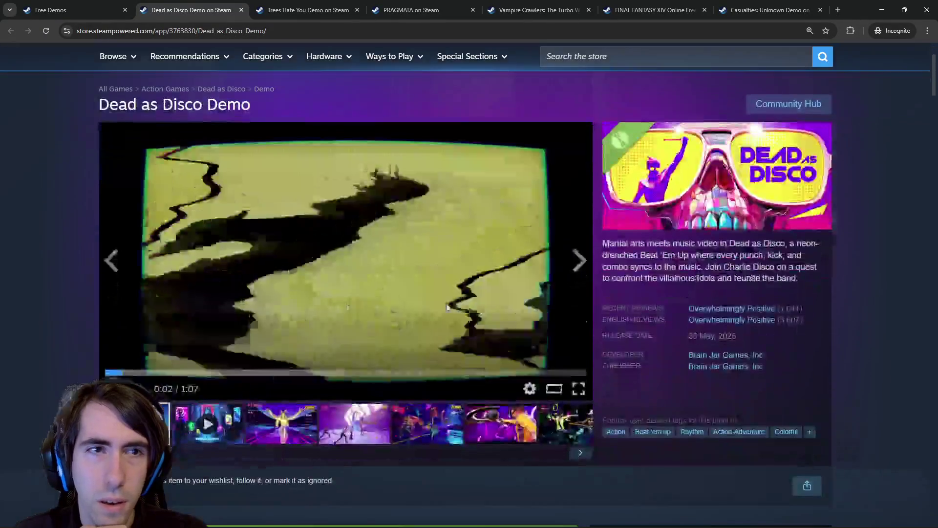
scroll(252, 196, "up", 2)
Open the full Dead as Disco game page in a tab right beside the demo tab.
middle_click(240, 185)
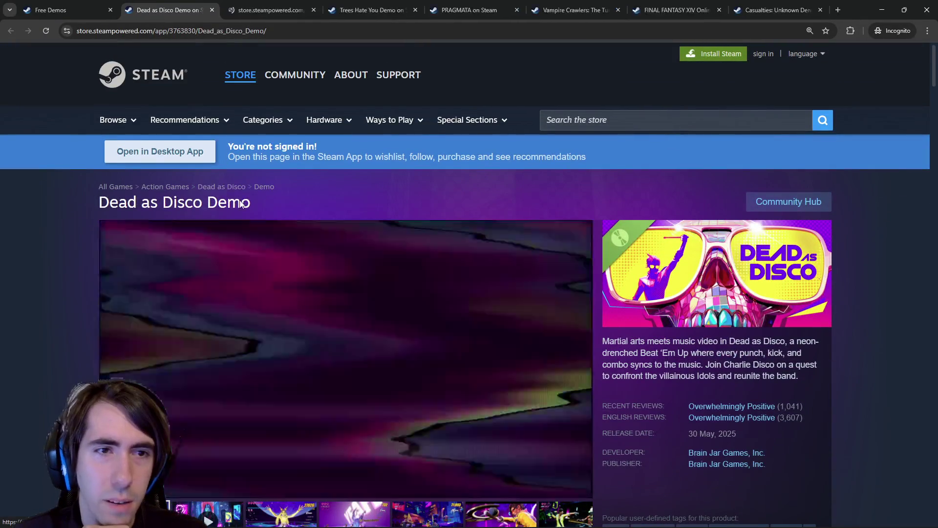
left_click(280, 4)
left_click_drag(279, 4, 179, 4)
scroll(340, 301, "down", 15)
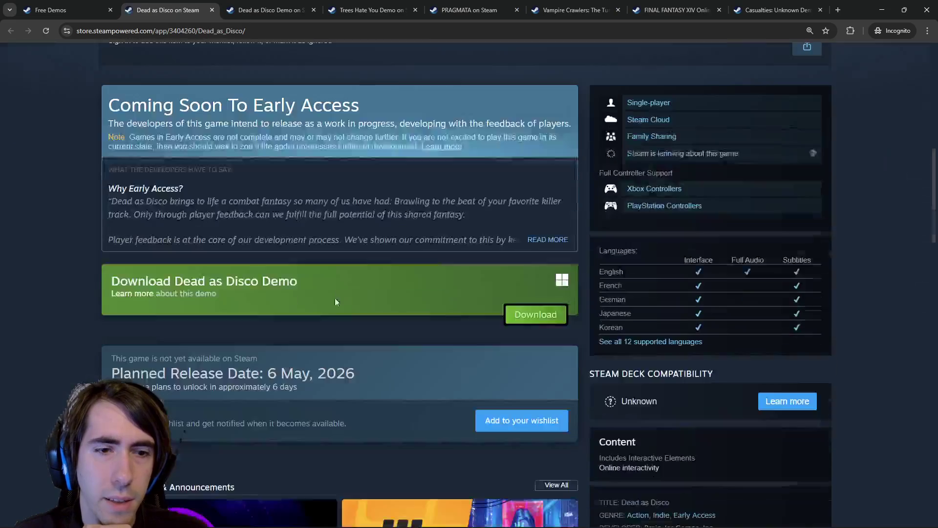
scroll(350, 265, "down", 8)
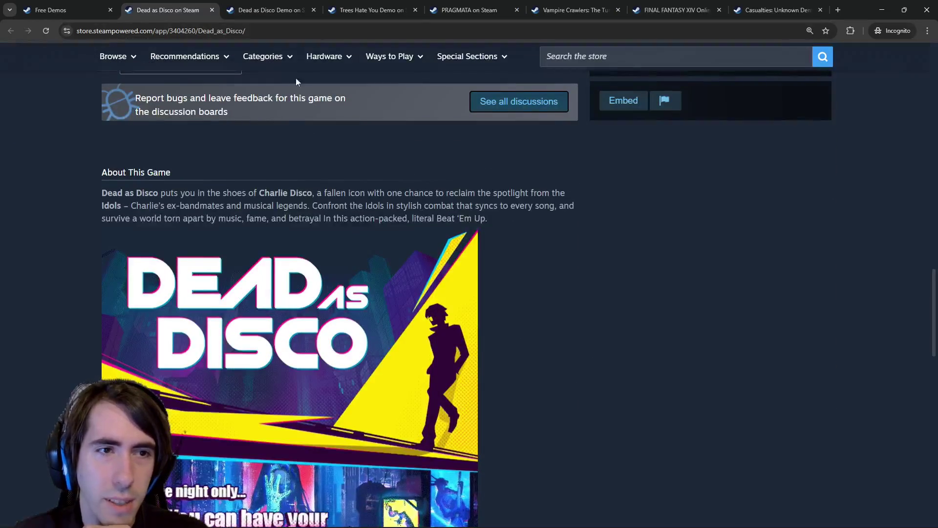
left_click(270, 11)
scroll(272, 233, "down", 15)
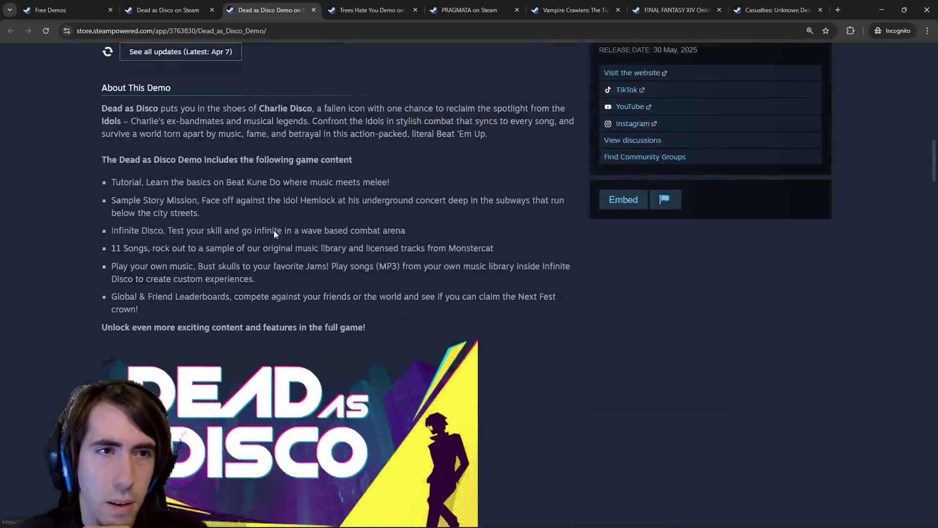
left_click(201, 5)
key("ctrl+Tab")
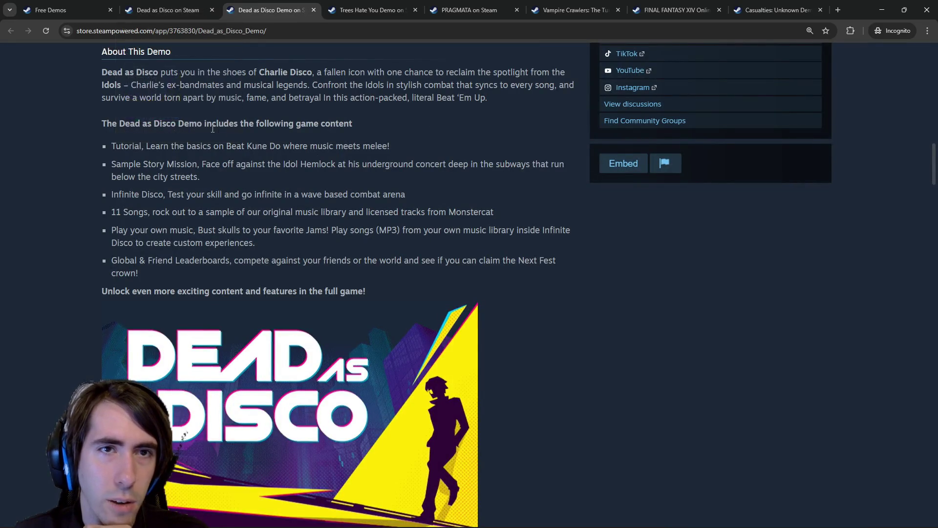
Expand the full game's description and compare it with the demo page, then view Trees Hate You.
left_click(196, 7)
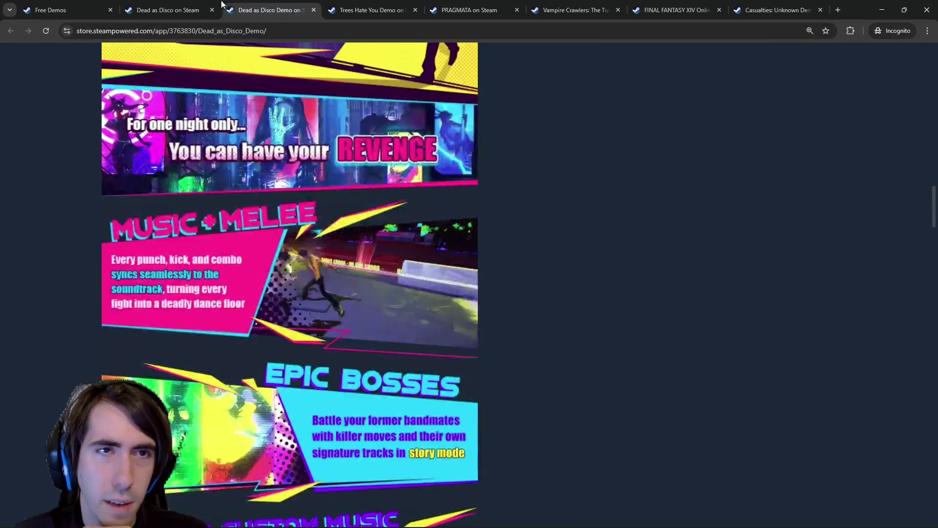
scroll(268, 335, "down", 2)
scroll(269, 335, "down", 3)
left_click(323, 277)
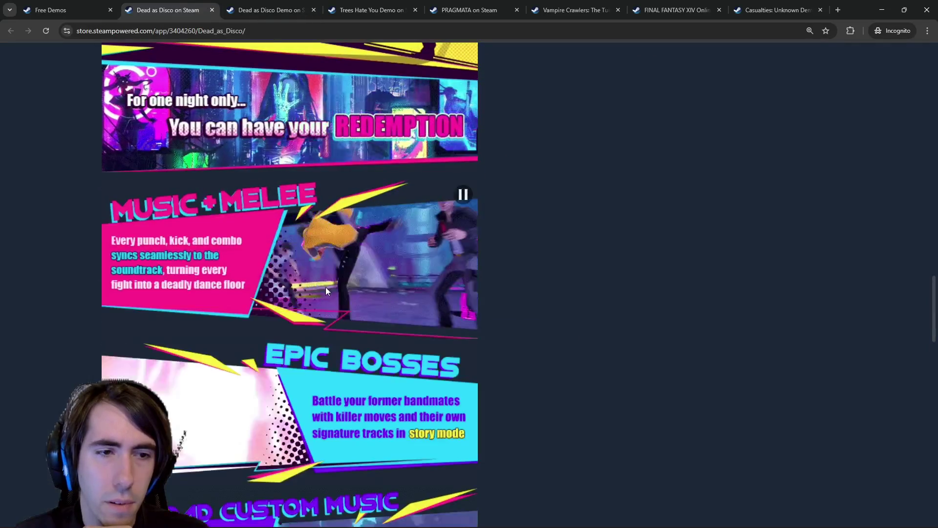
scroll(326, 287, "down", 8)
scroll(336, 307, "down", 15)
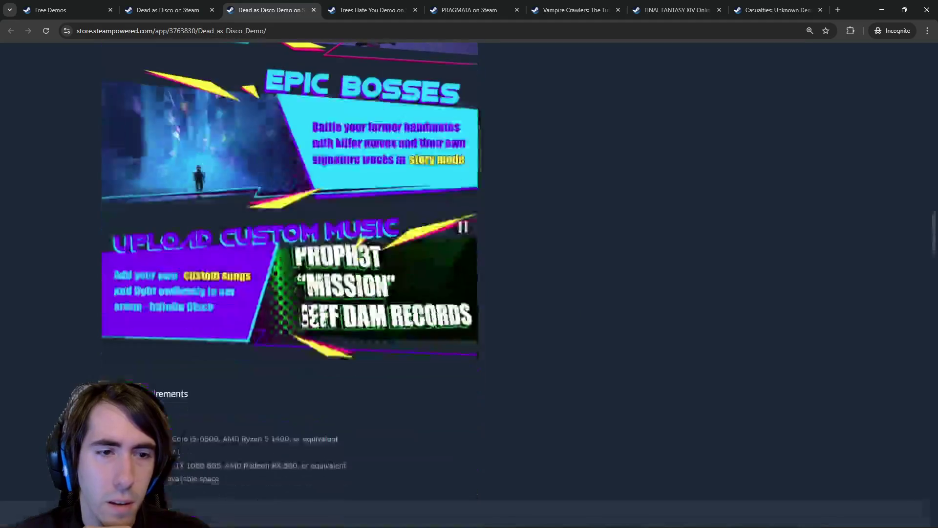
key("ctrl+Tab")
scroll(315, 271, "up", 18)
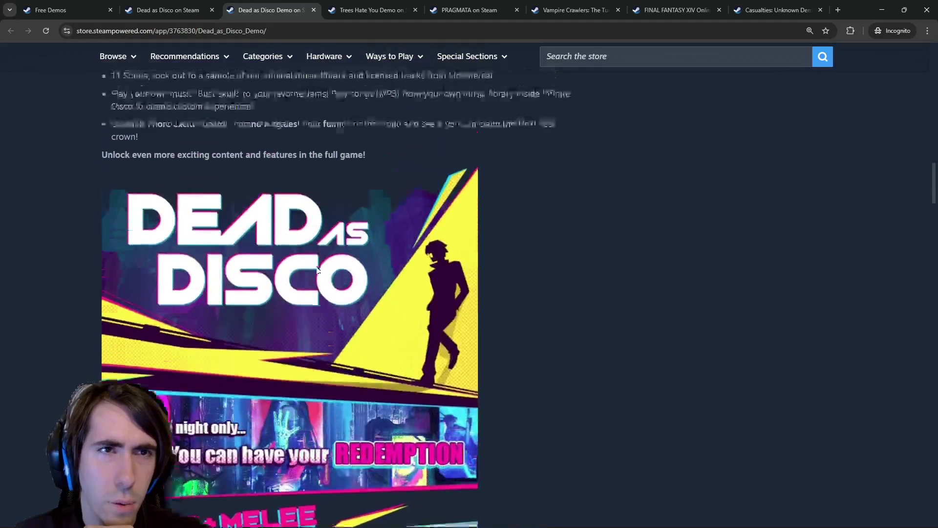
scroll(316, 270, "down", 8)
scroll(315, 271, "down", 8)
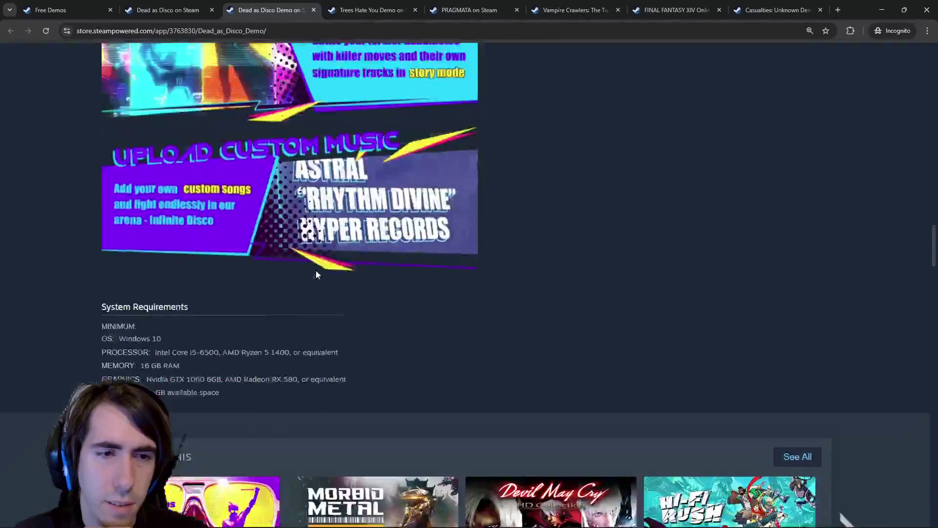
scroll(316, 271, "up", 15)
left_click(379, 6)
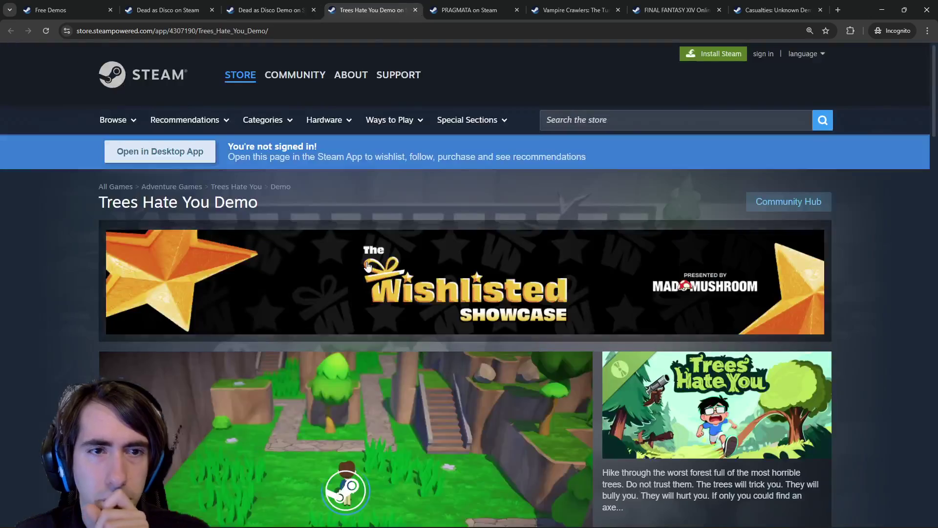
Scroll through the Trees Hate You Demo page, then the PRAGMATA store page.
scroll(364, 265, "down", 5)
scroll(364, 265, "up", 6)
scroll(364, 259, "down", 5)
scroll(364, 258, "down", 10)
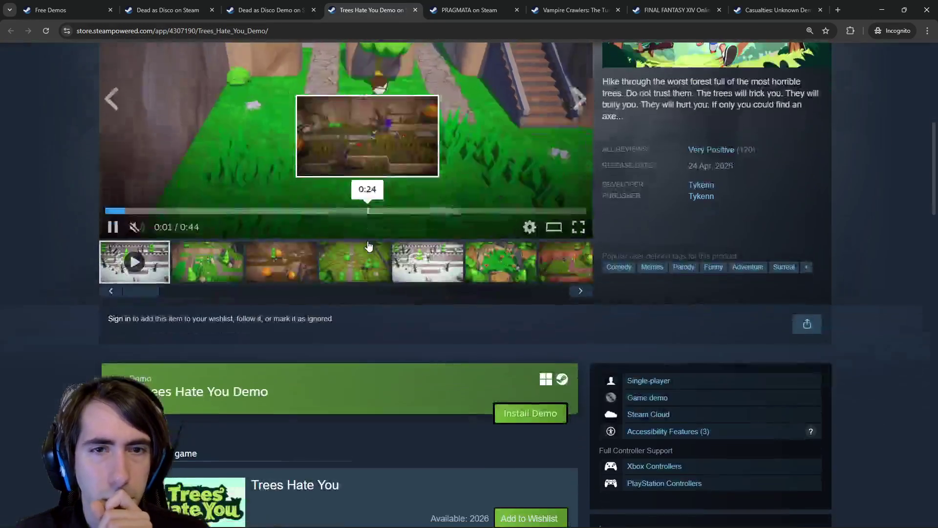
key("ctrl+Tab")
scroll(358, 309, "down", 6)
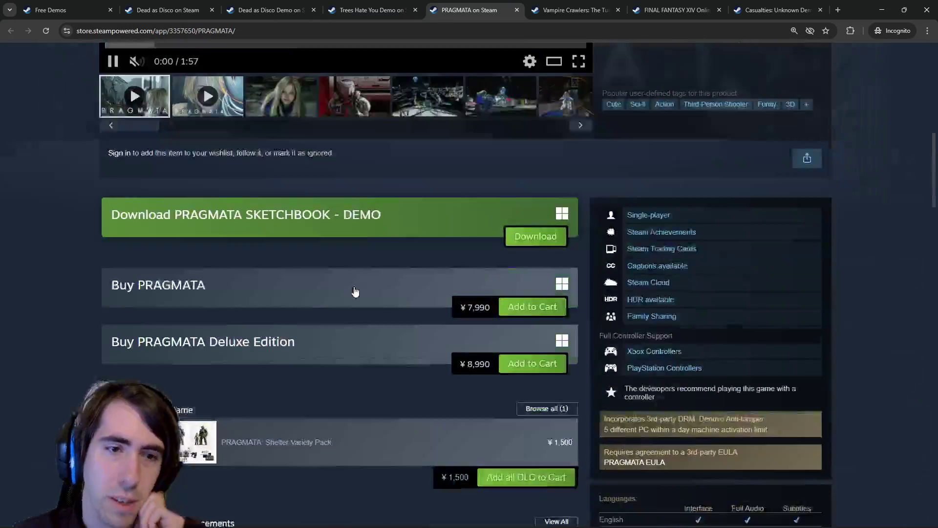
scroll(356, 293, "up", 8)
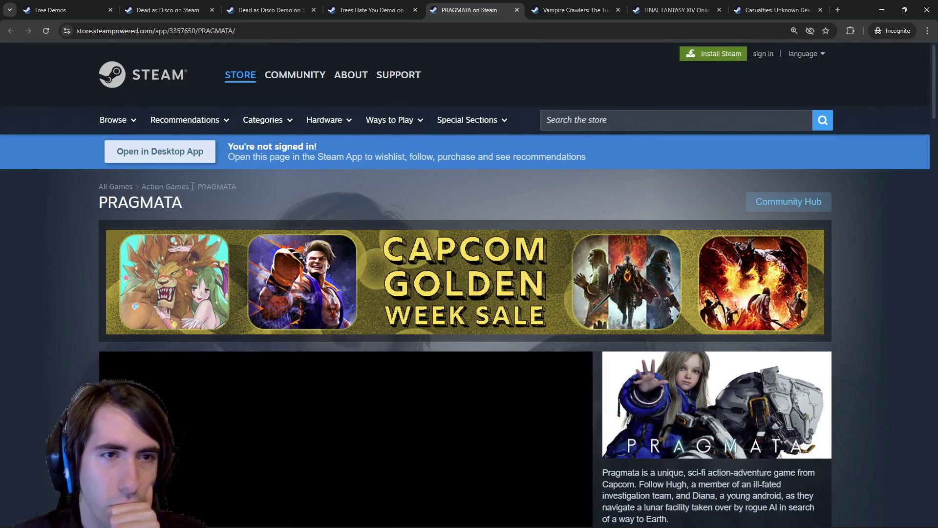
scroll(235, 221, "down", 9)
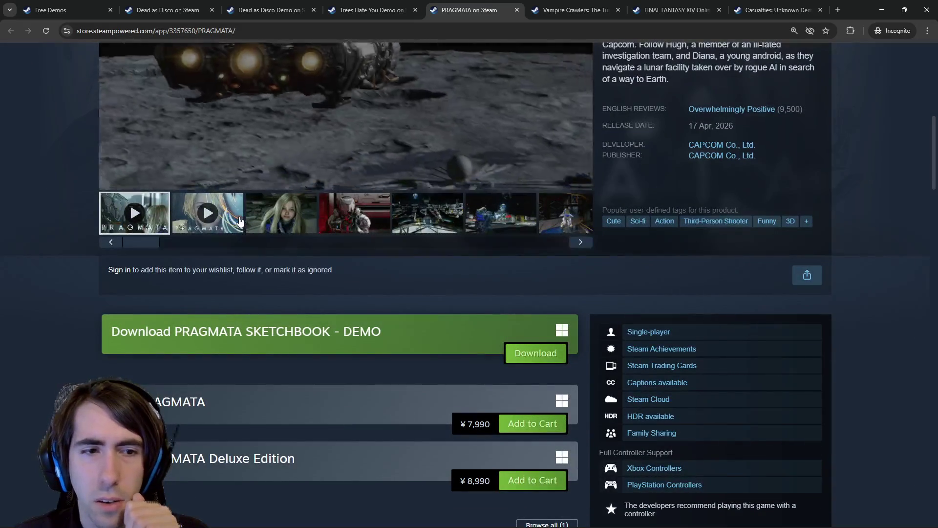
scroll(238, 219, "down", 8)
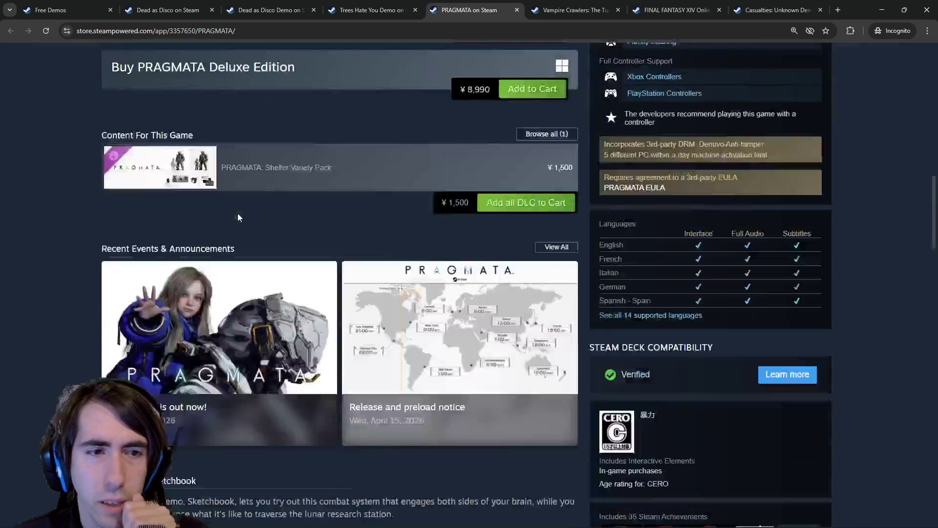
scroll(238, 217, "down", 3)
scroll(239, 212, "up", 5)
Expand and read the PRAGMATA Sketchbook demo description.
mouse_move(222, 272)
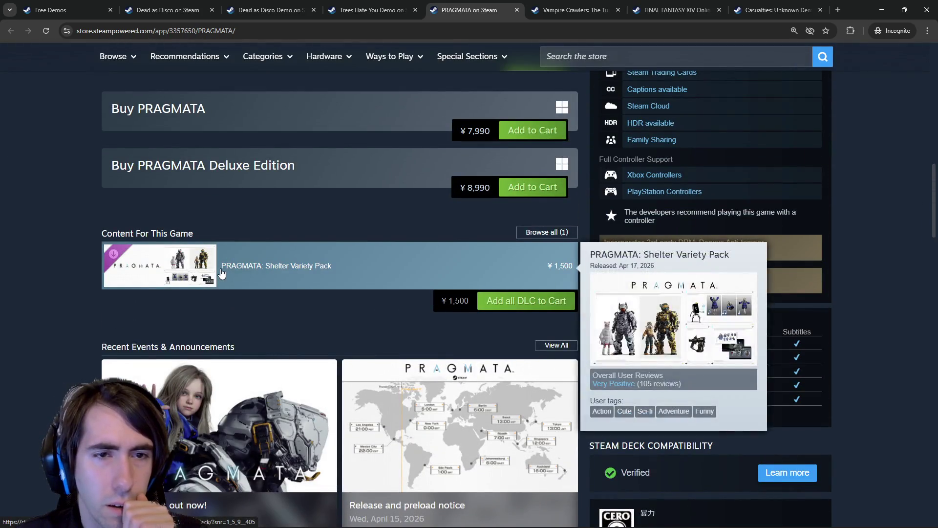
scroll(222, 272, "down", 5)
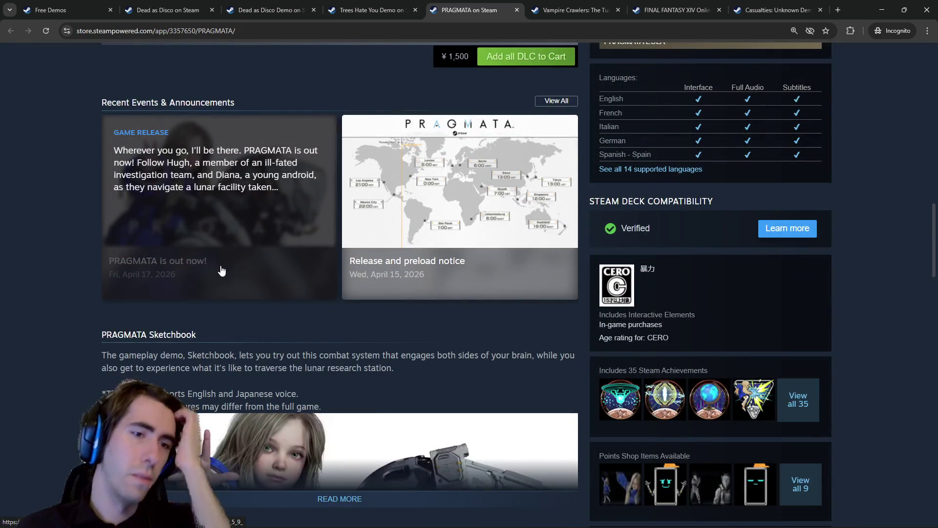
scroll(222, 270, "down", 5)
left_click(334, 254)
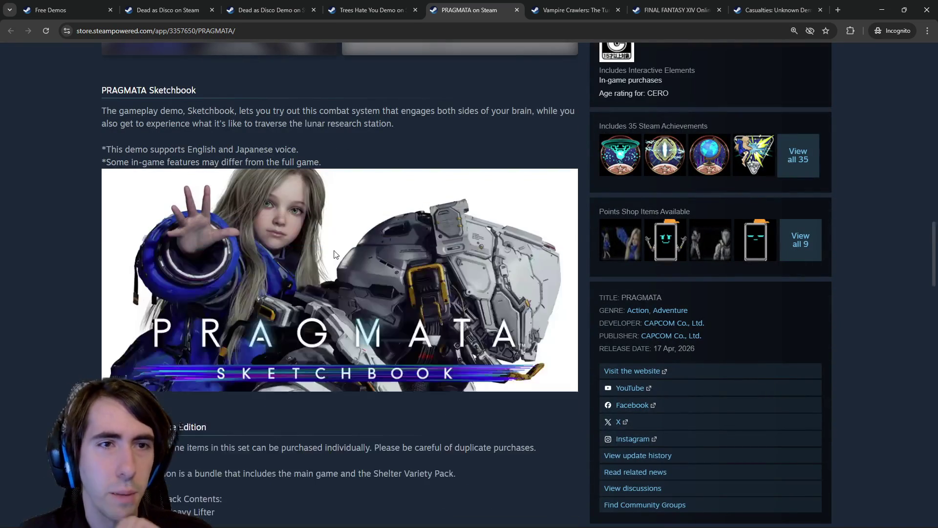
scroll(310, 116, "down", 3)
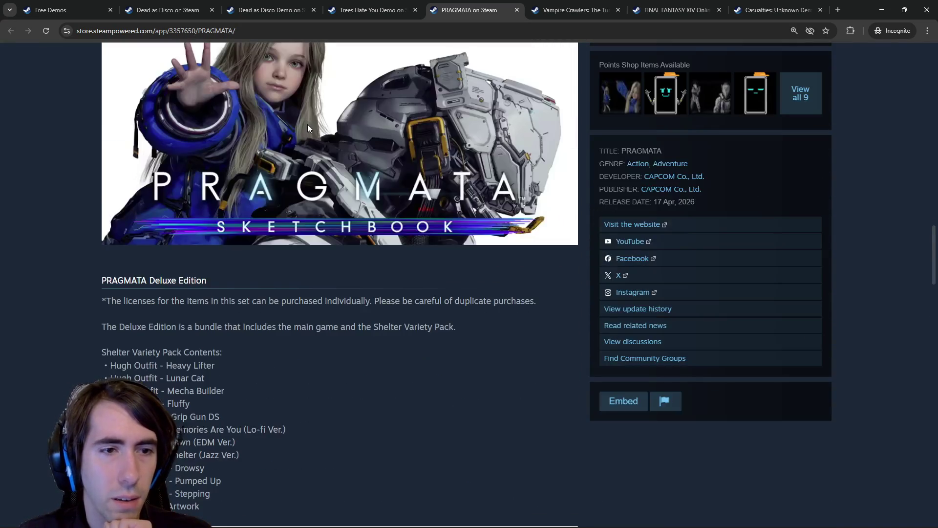
scroll(307, 124, "down", 2)
scroll(311, 140, "up", 9)
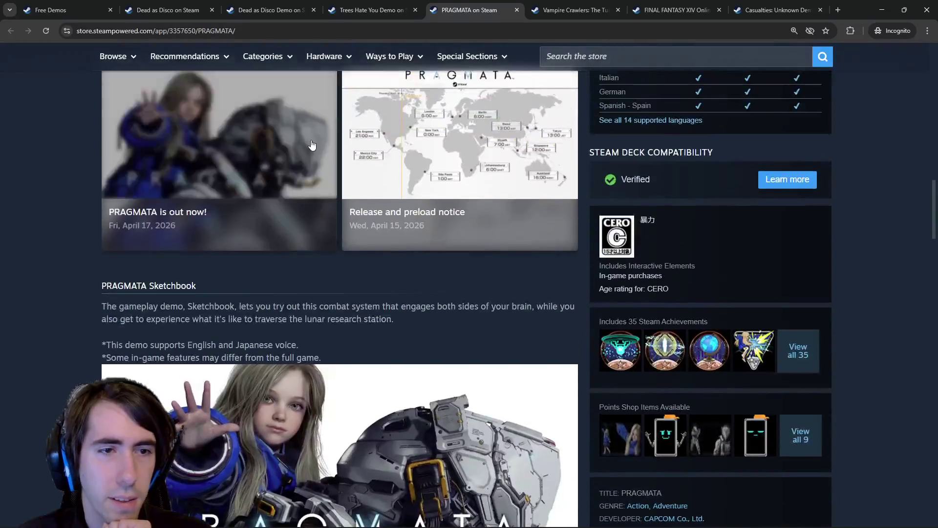
scroll(295, 195, "down", 3)
scroll(295, 196, "down", 15)
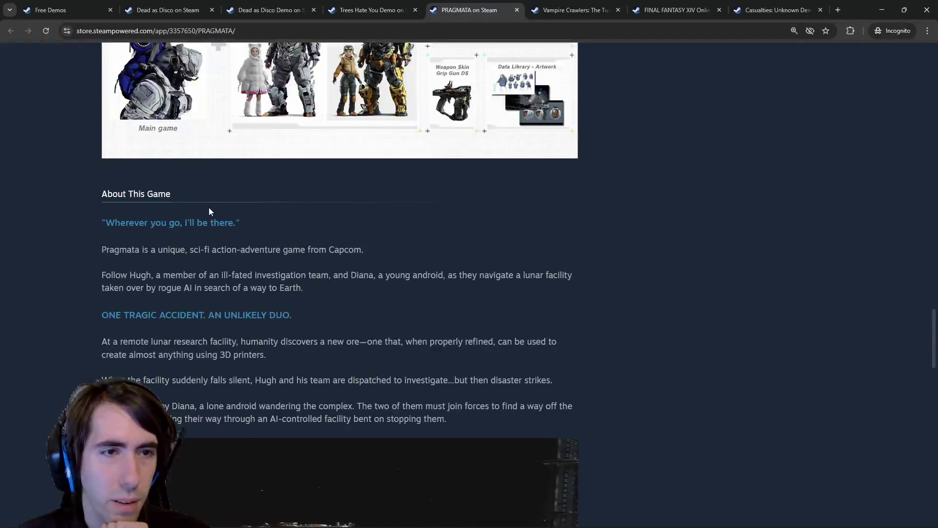
scroll(207, 210, "down", 10)
Expand PRAGMATA's full About This Game text, then view the Vampire Crawlers demo page.
left_click(315, 206)
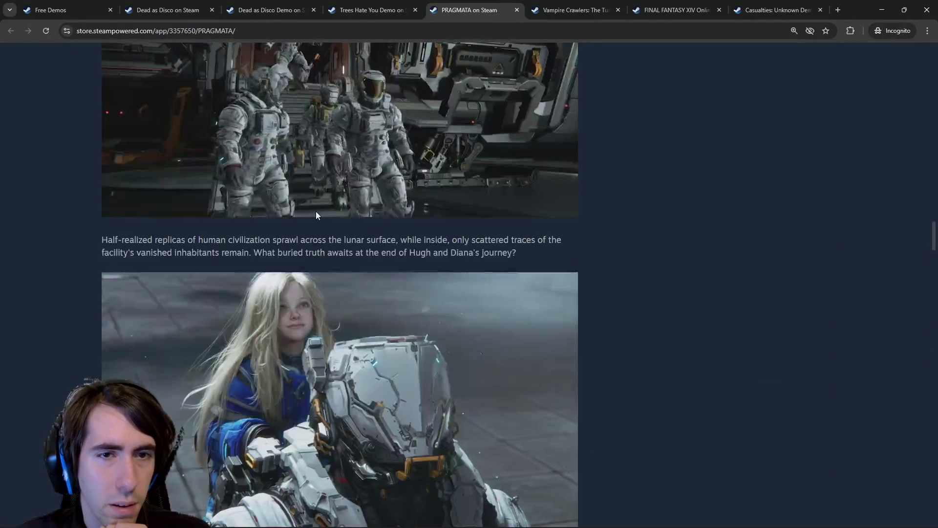
scroll(315, 211, "down", 20)
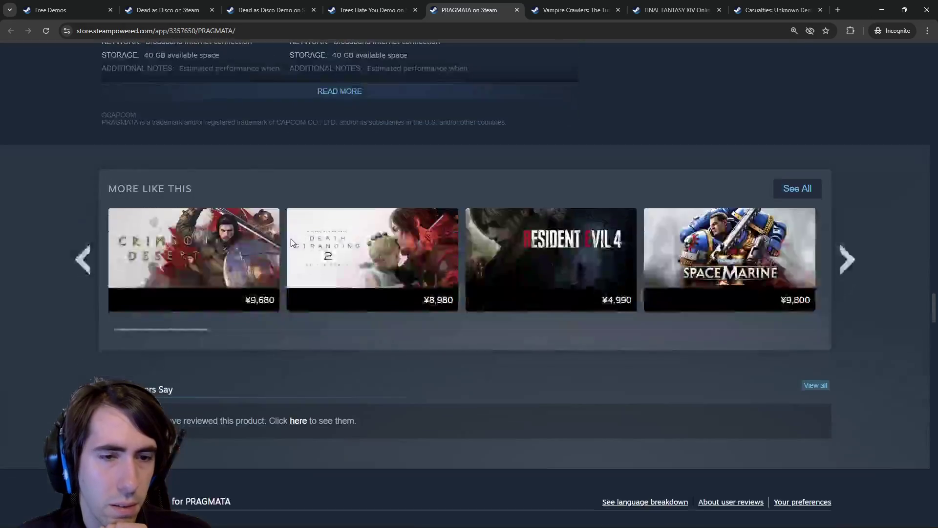
scroll(291, 238, "up", 6)
key("ctrl+Tab")
scroll(312, 285, "down", 8)
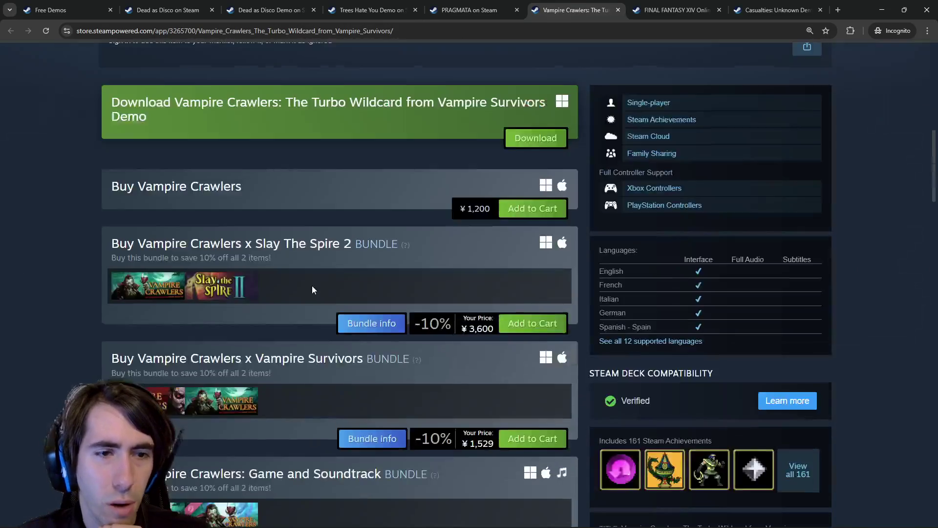
Scroll over the Vampire Crawlers page, then switch to the FINAL FANTASY XIV Free Trial tab.
scroll(312, 285, "up", 3)
scroll(306, 277, "down", 10)
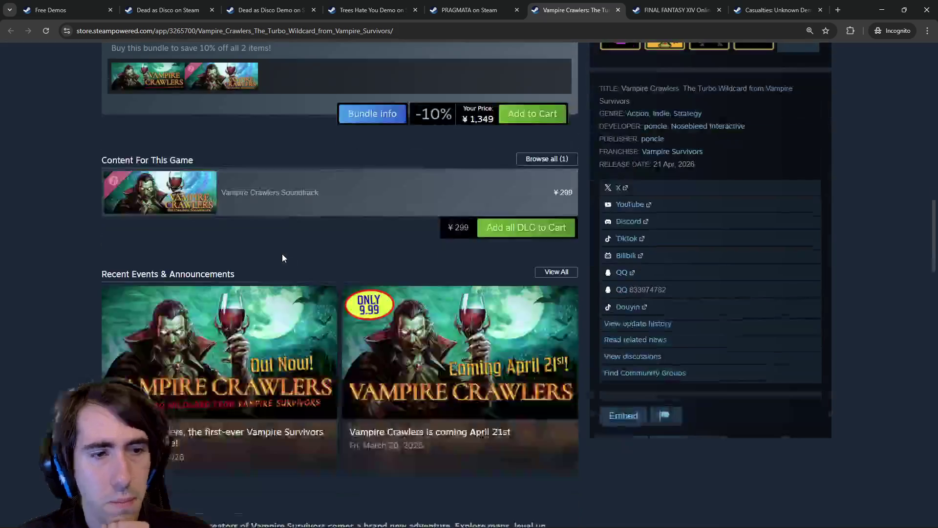
scroll(283, 255, "down", 20)
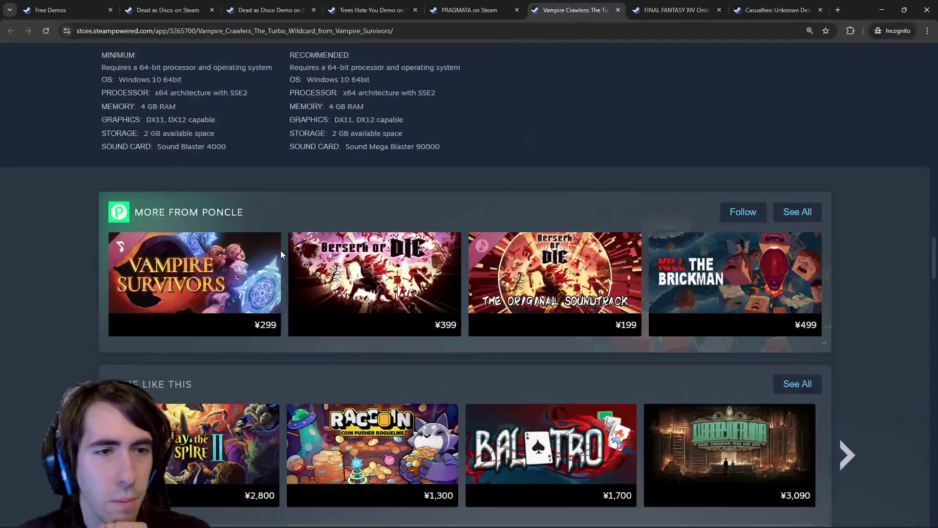
scroll(281, 254, "up", 20)
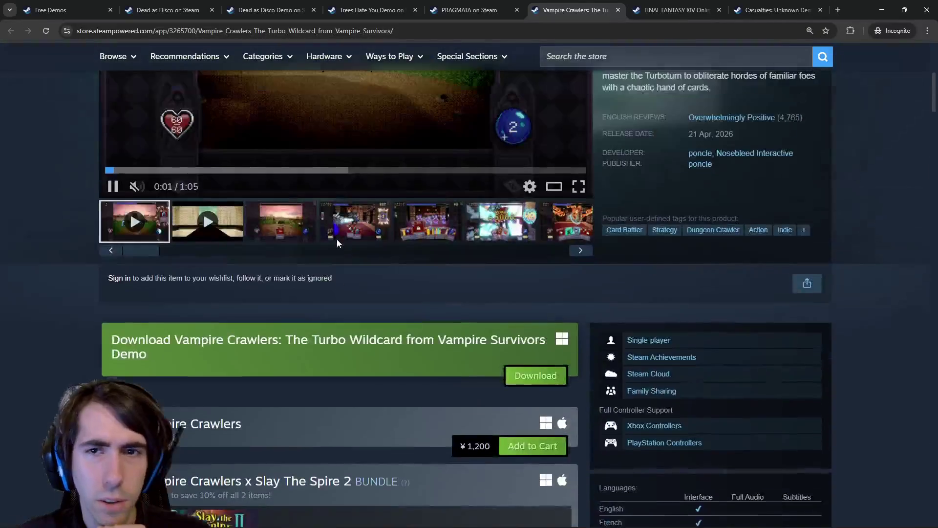
scroll(338, 243, "up", 4)
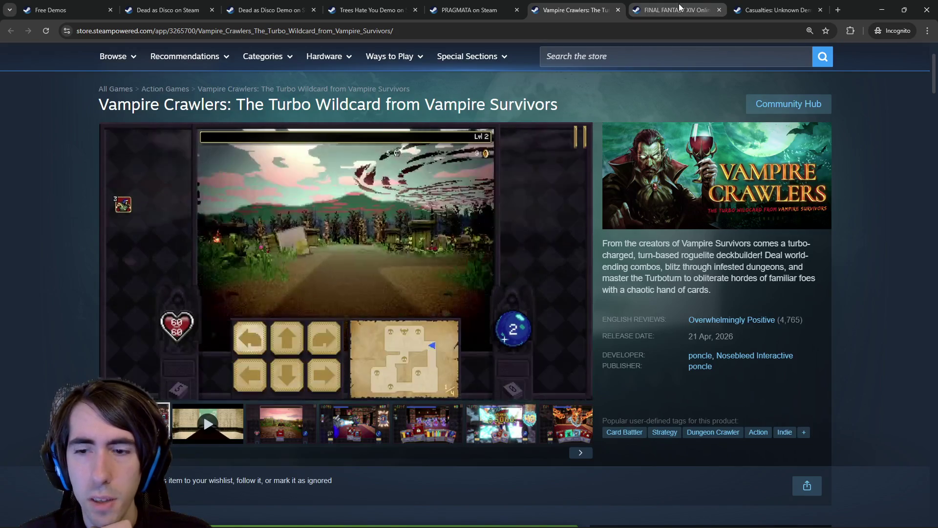
mouse_move(679, 7)
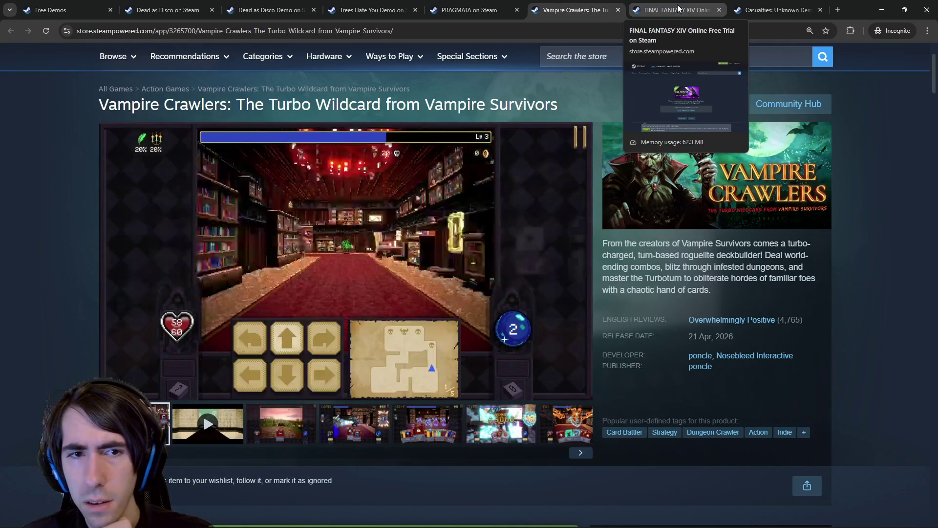
left_click(679, 7)
scroll(338, 287, "down", 1)
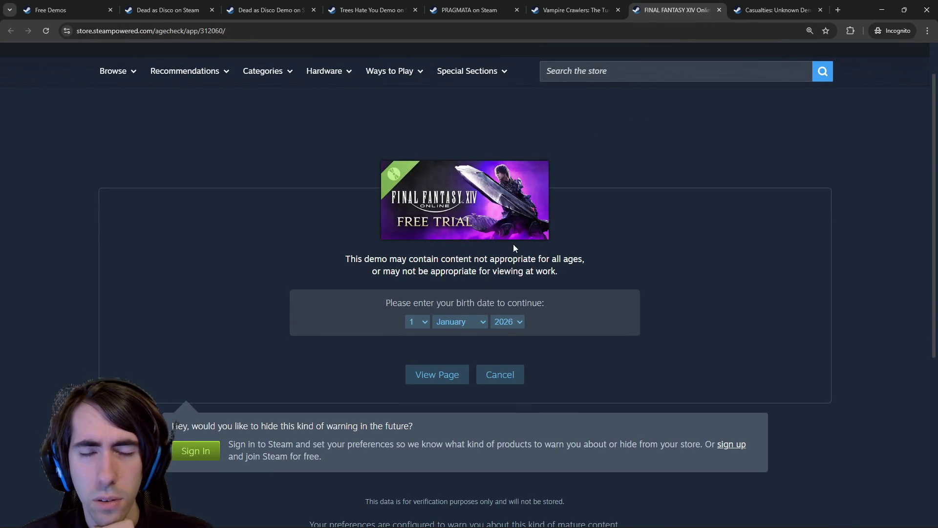
Scroll through the About This Demo section on the Casualties: Unknown Demo page.
left_click(778, 9)
scroll(371, 301, "down", 10)
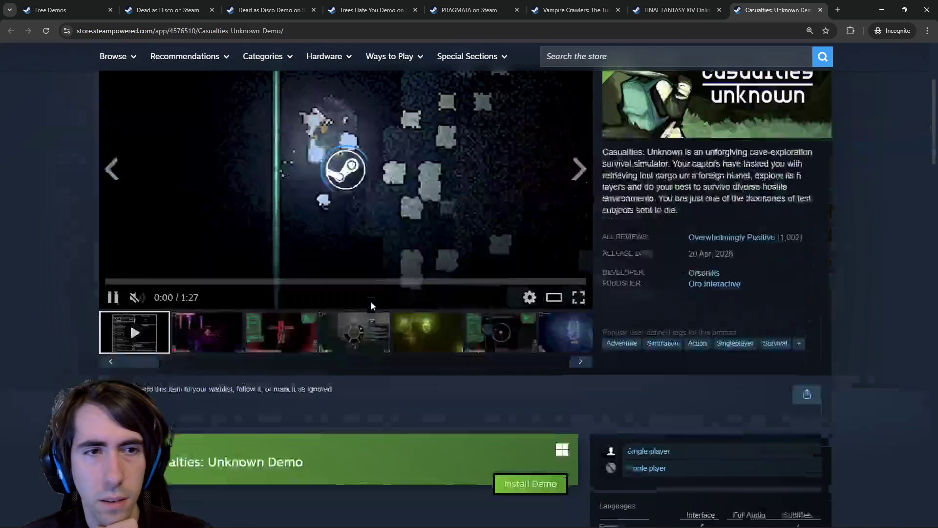
scroll(371, 302, "down", 20)
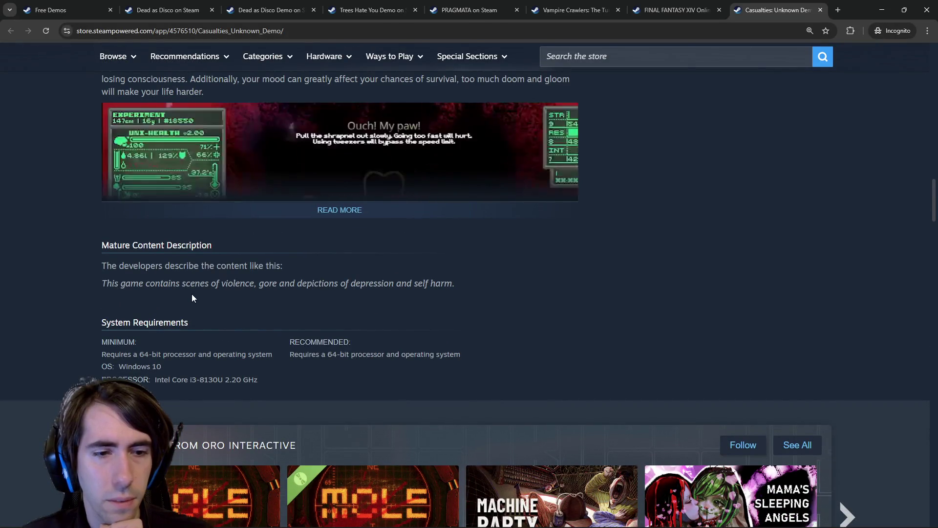
scroll(198, 295, "up", 3)
scroll(344, 304, "up", 11)
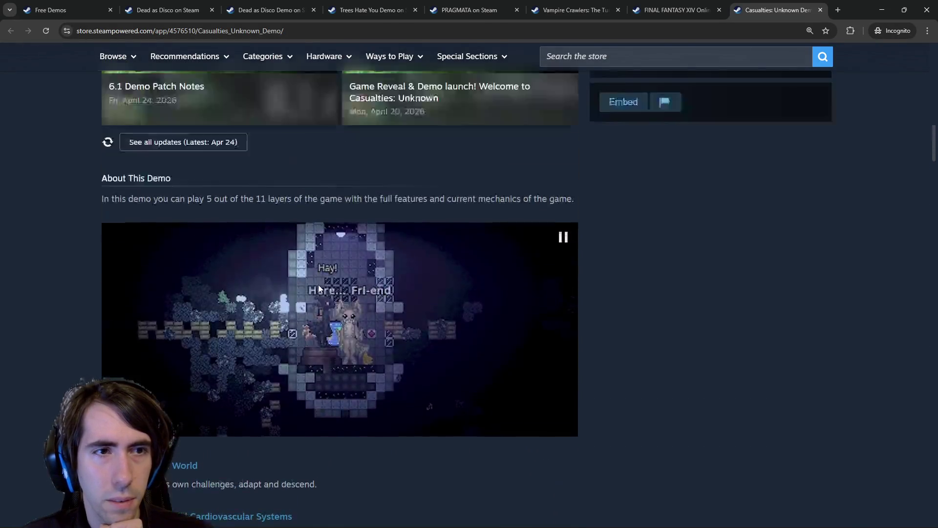
scroll(262, 229, "up", 15)
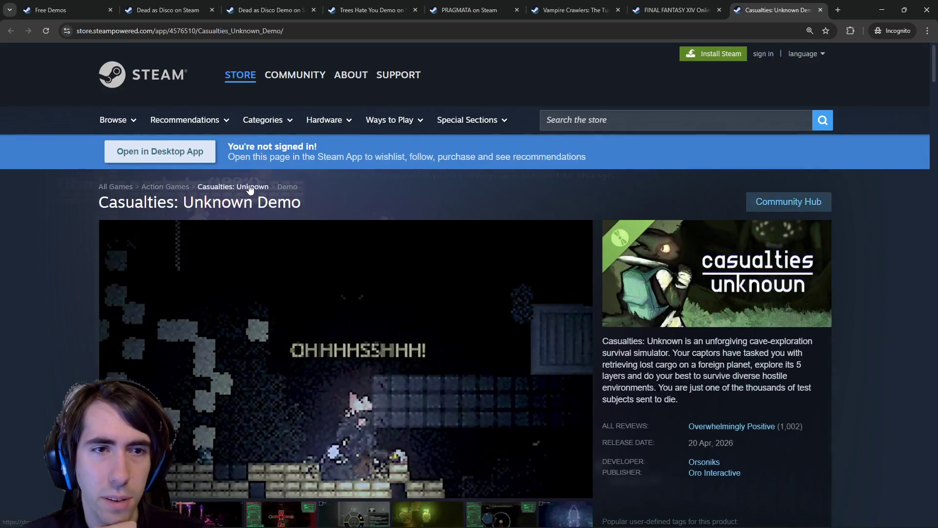
Open the full Casualties: Unknown game page in a separate tab and scroll its description.
middle_click(249, 190)
scroll(324, 259, "down", 20)
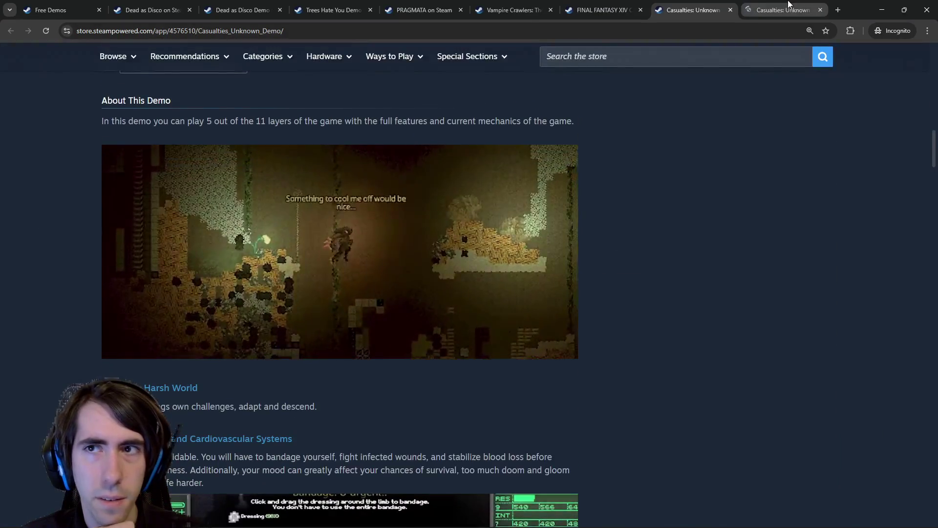
left_click(782, 10)
scroll(422, 338, "down", 12)
scroll(423, 338, "down", 3)
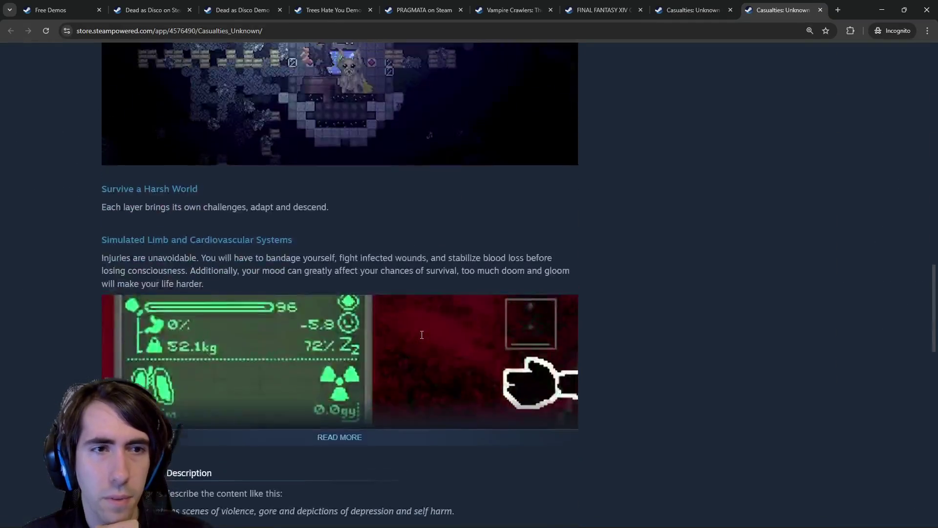
scroll(419, 338, "up", 4)
key("ctrl+Page_Up")
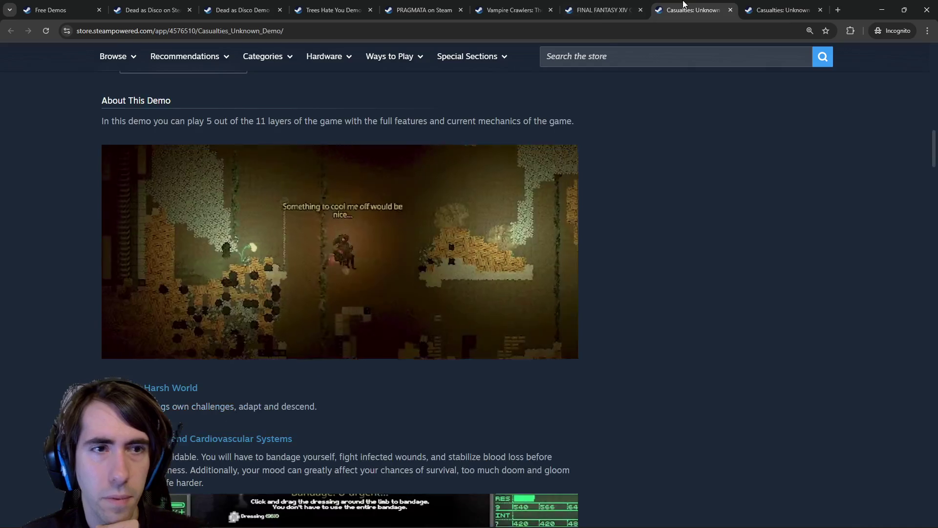
key("ctrl+Page_Down")
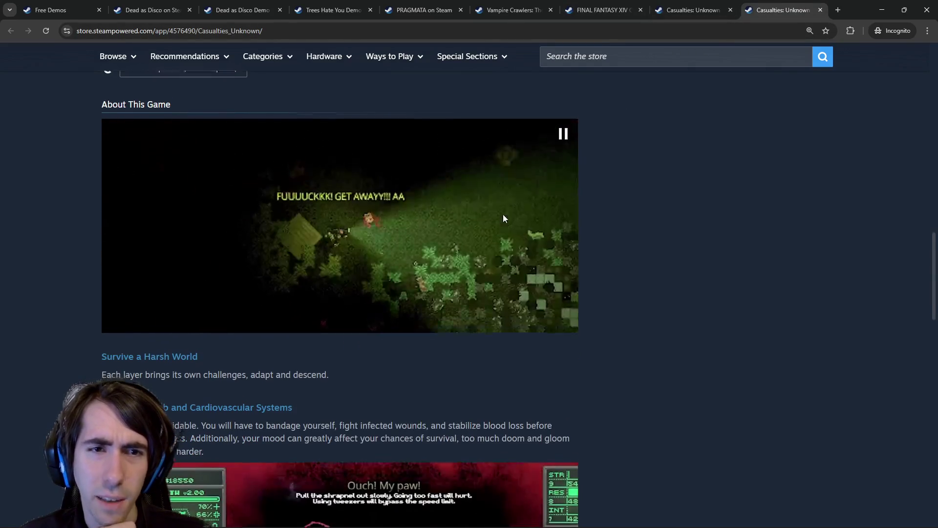
scroll(503, 220, "down", 5)
scroll(502, 220, "up", 5)
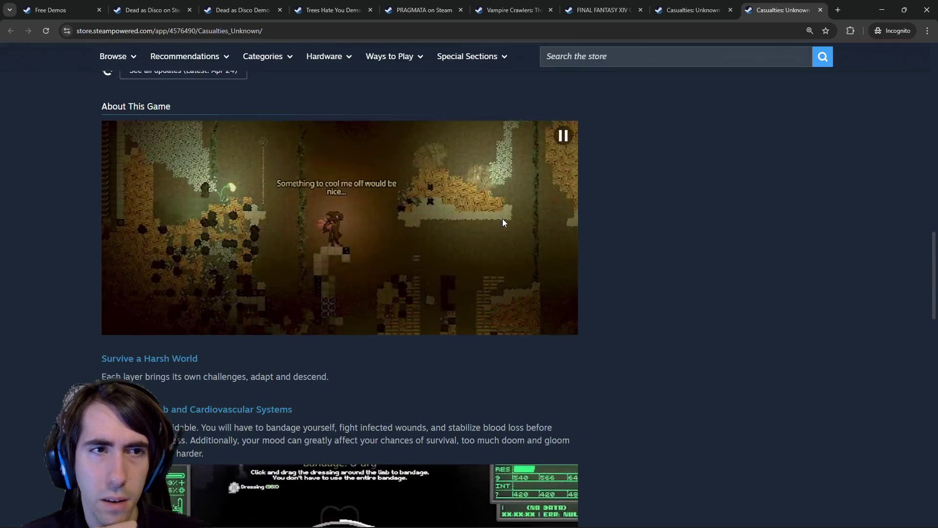
scroll(502, 220, "down", 1)
scroll(503, 219, "up", 1)
Flip between the demo and full game pages, scrolling each description.
left_click(710, 4)
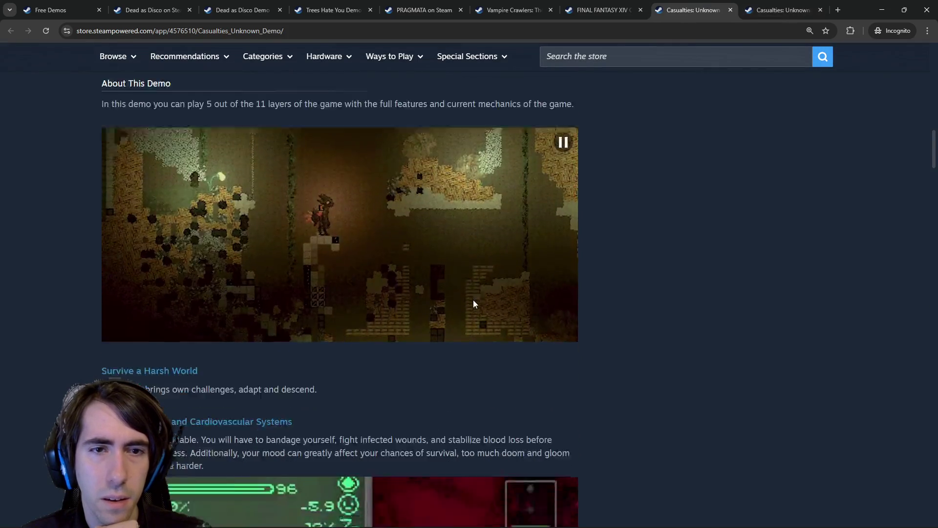
scroll(473, 300, "down", 5)
scroll(473, 300, "up", 5)
scroll(473, 300, "down", 4)
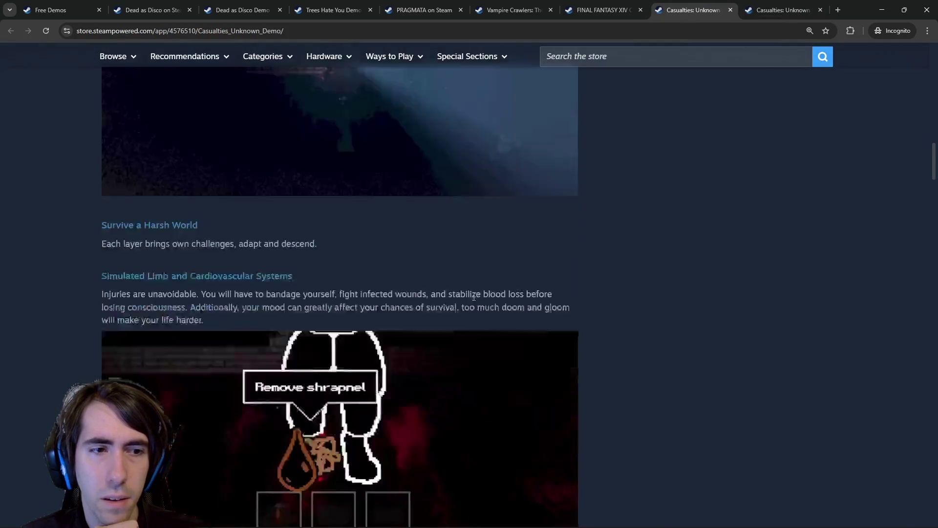
left_click(765, 7)
scroll(519, 313, "down", 6)
scroll(519, 314, "down", 2)
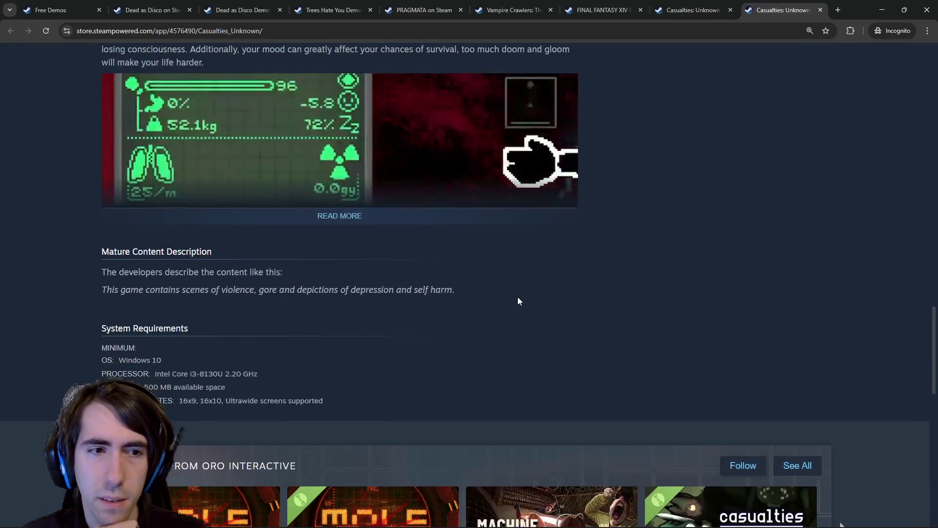
scroll(517, 297, "up", 4)
Expand the full game's About This Game description and compare it with the demo's.
left_click(681, 12)
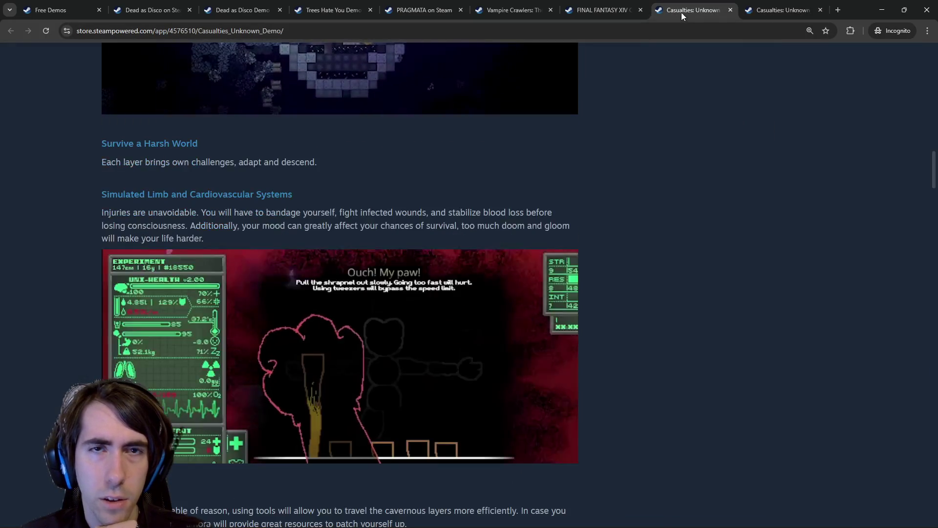
scroll(490, 352, "down", 10)
scroll(490, 337, "down", 3)
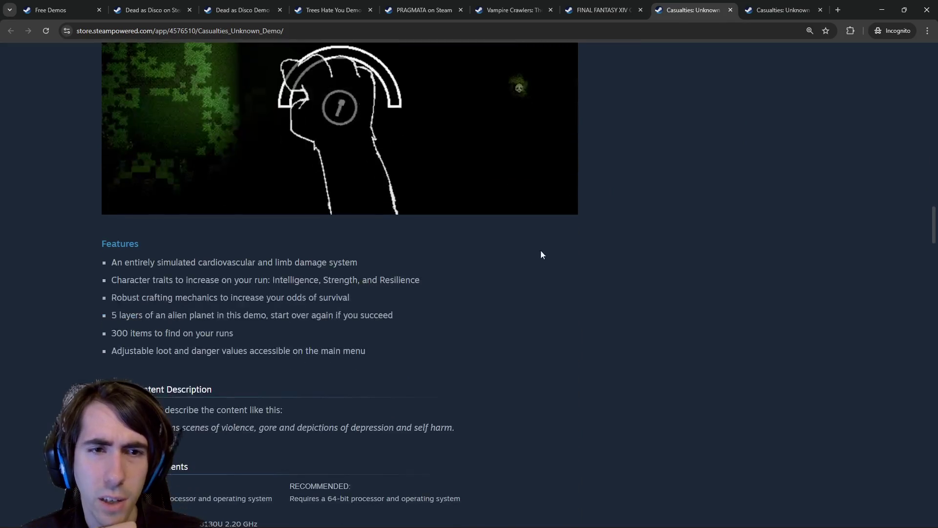
left_click(782, 10)
scroll(677, 175, "down", 3)
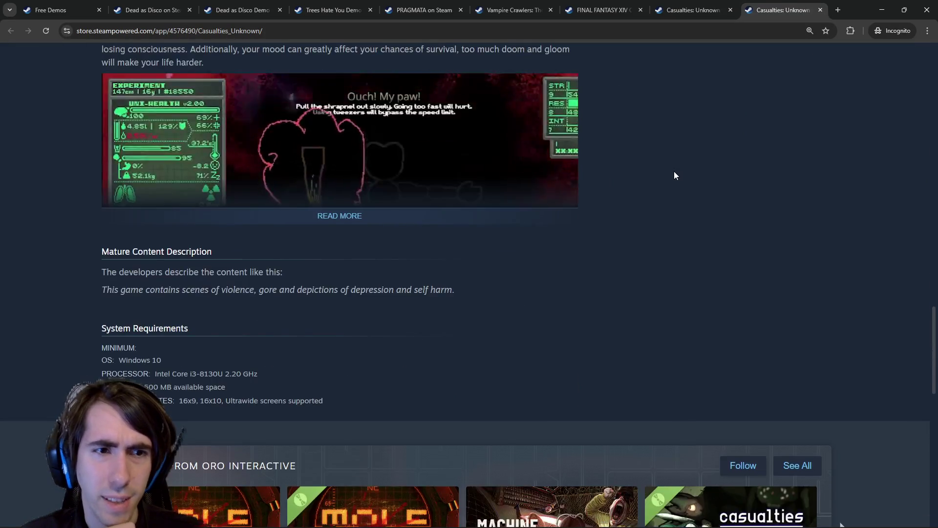
left_click(399, 217)
scroll(398, 242, "down", 8)
scroll(430, 226, "up", 5)
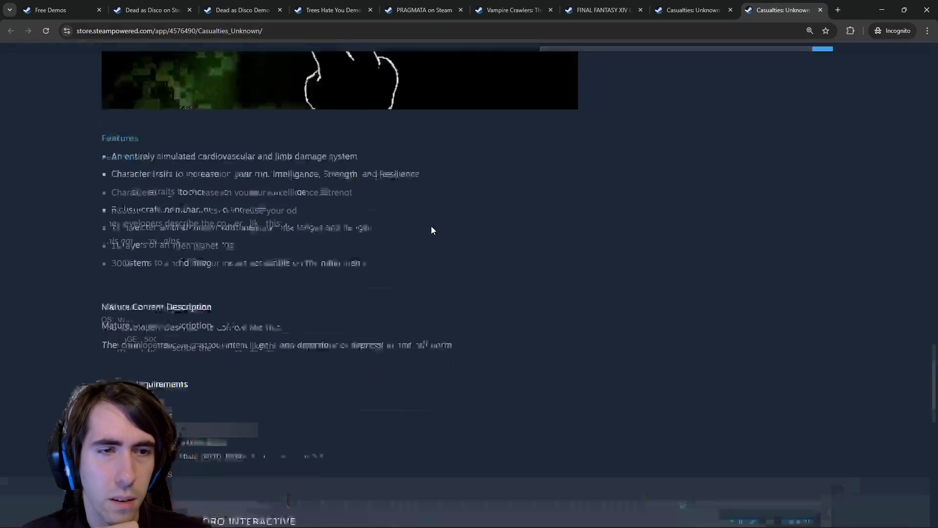
Review the demo page's Features list against the full game page.
left_click(694, 10)
scroll(377, 336, "up", 4)
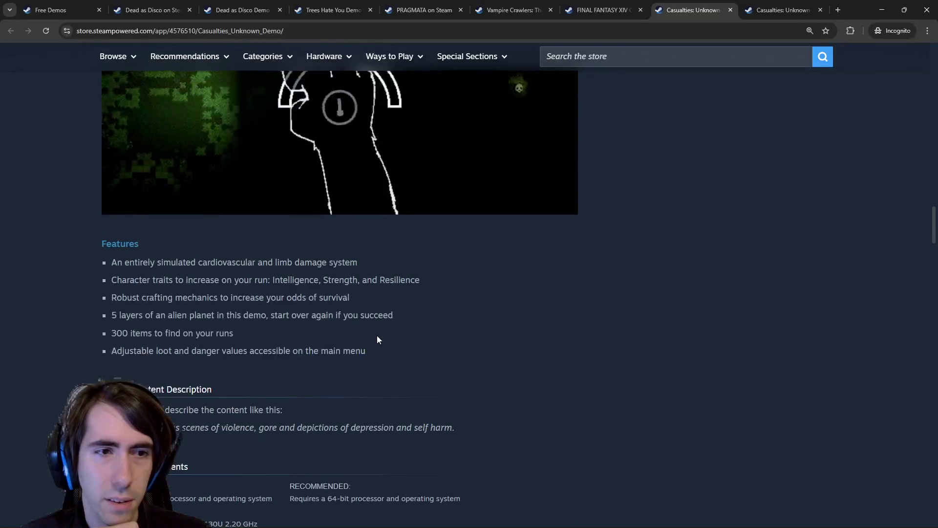
left_click(782, 10)
key("ctrl+shift+Tab")
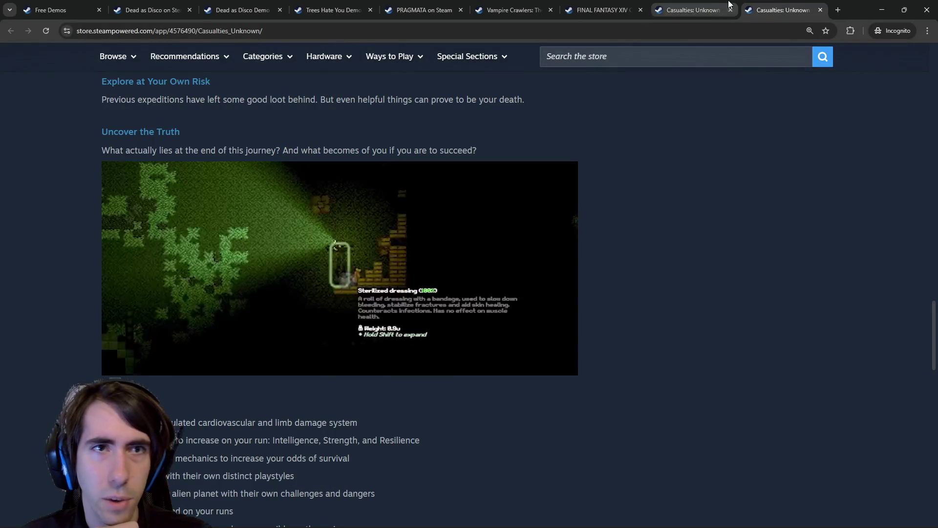
scroll(390, 309, "down", 5)
scroll(390, 309, "up", 5)
scroll(390, 309, "up", 15)
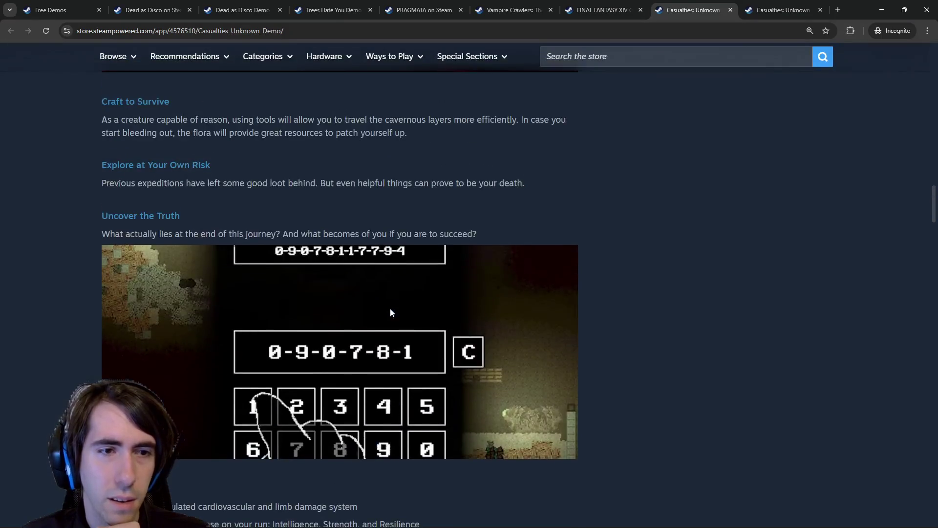
scroll(390, 311, "up", 5)
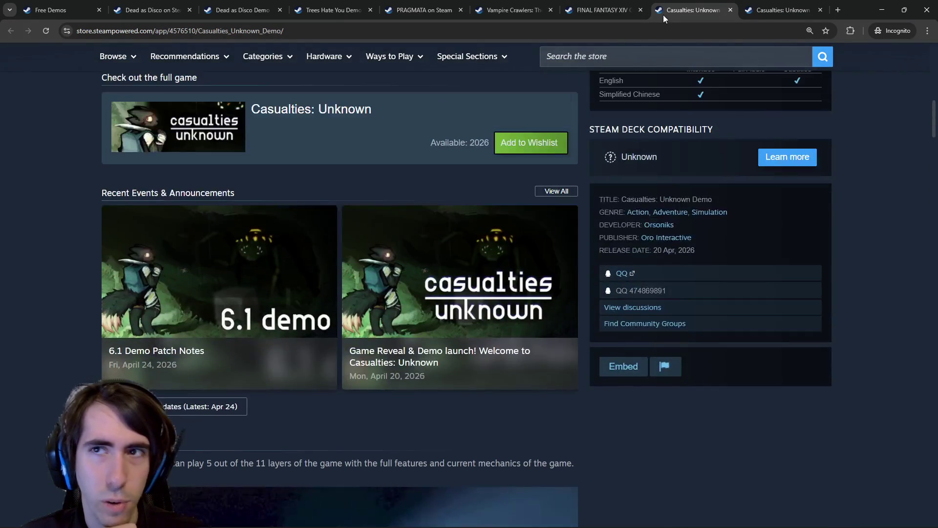
scroll(388, 324, "down", 5)
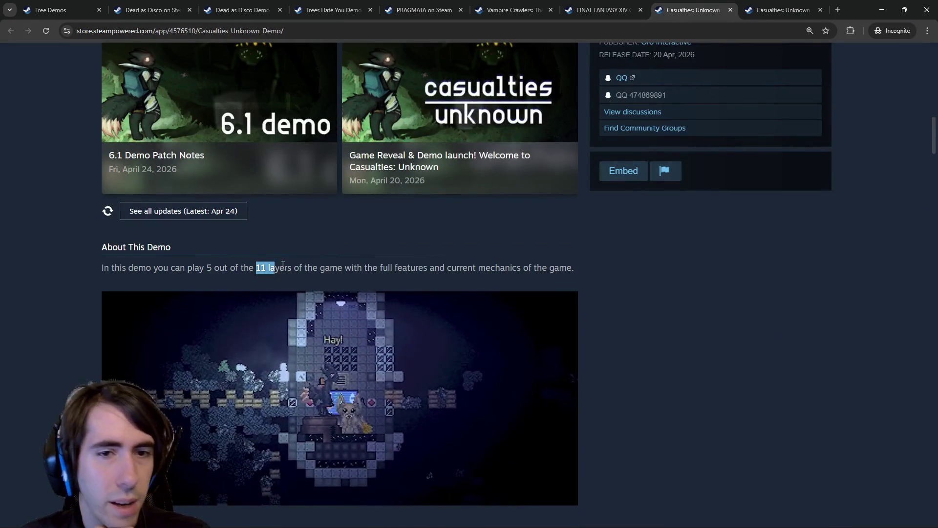
scroll(427, 288, "down", 4)
scroll(427, 292, "down", 6)
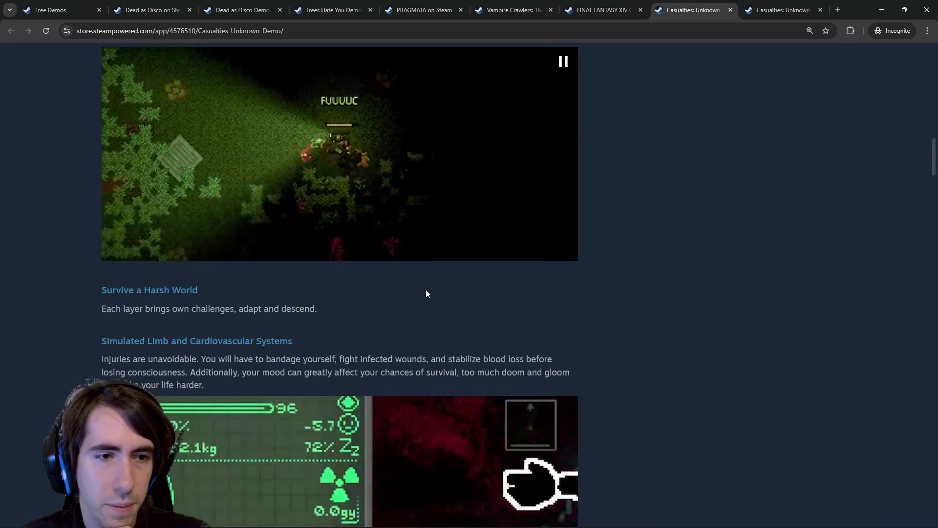
scroll(425, 288, "down", 9)
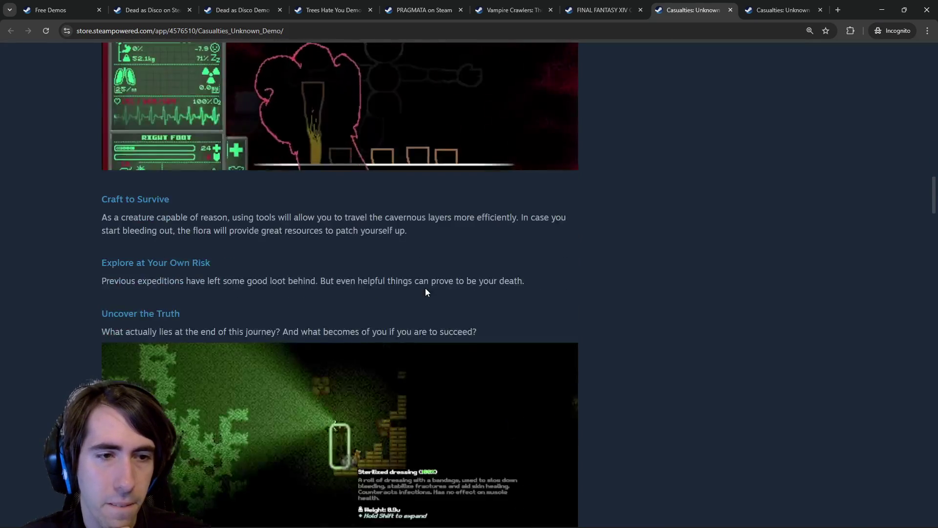
Keep toggling between both pages to compare About This Demo with About This Game.
key("ctrl+Tab")
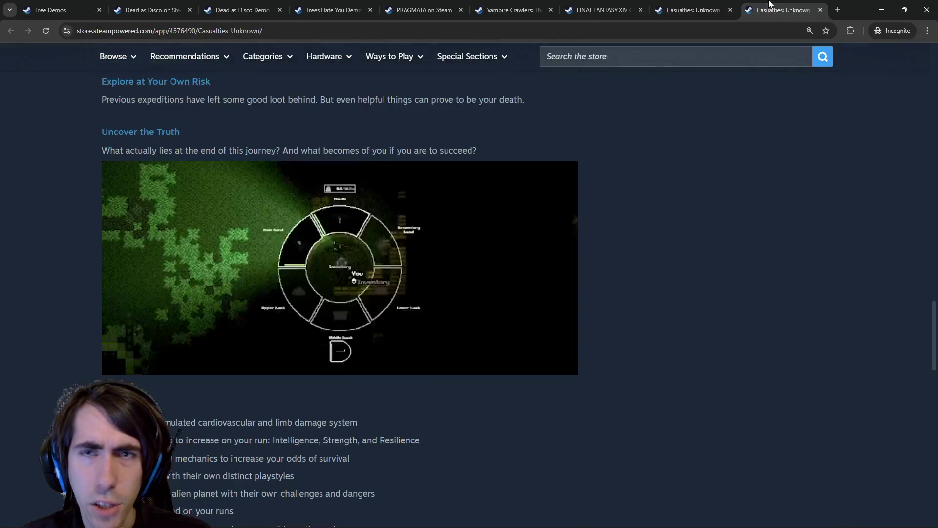
scroll(291, 266, "up", 12)
scroll(324, 227, "up", 6)
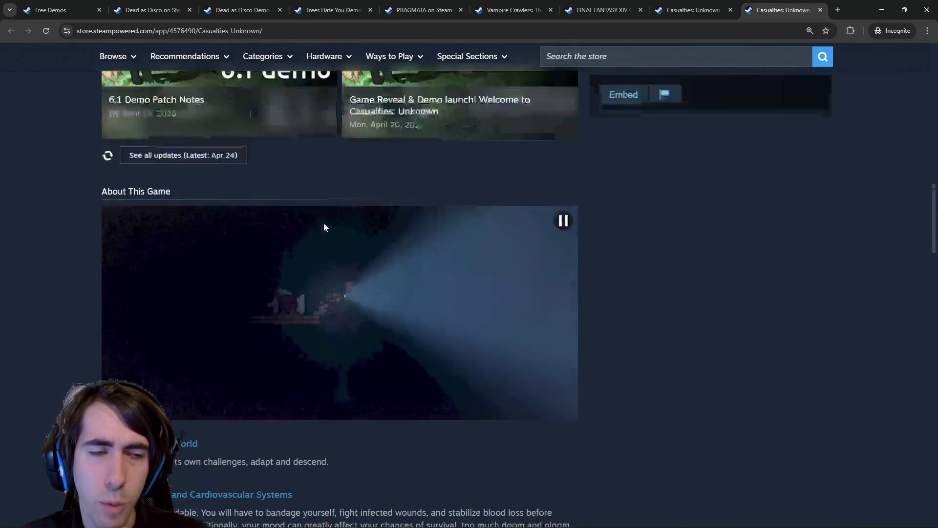
scroll(323, 237, "down", 4)
key("ctrl+shift+Tab")
scroll(291, 273, "up", 15)
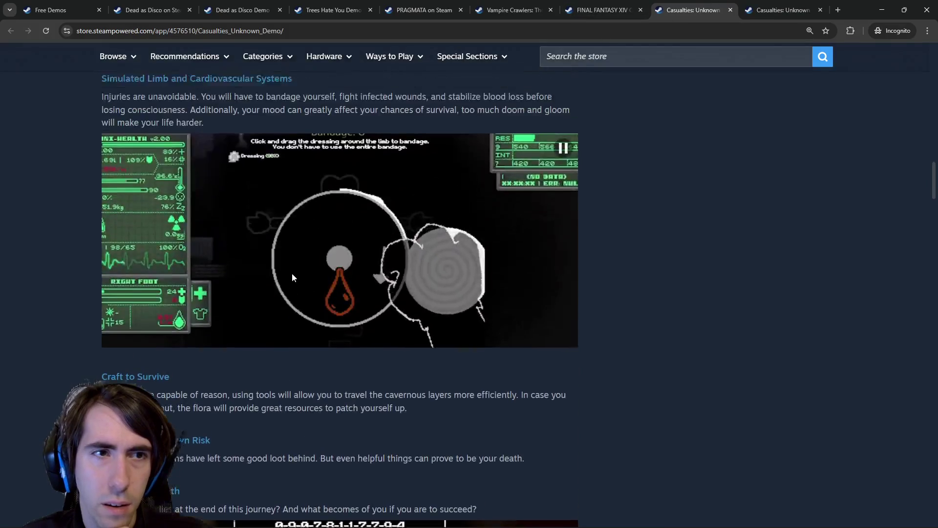
scroll(563, 158, "down", 5)
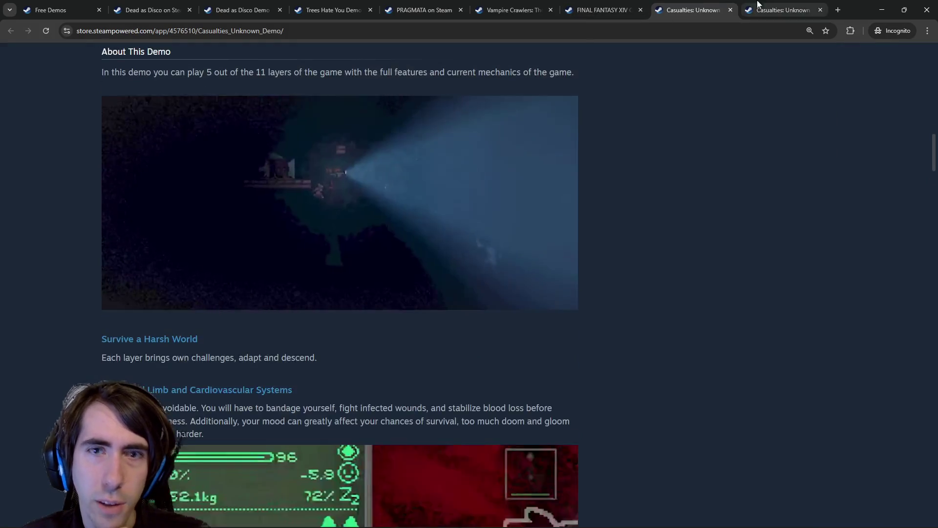
key("ctrl+Tab")
scroll(411, 201, "down", 2)
key("ctrl+shift+Tab")
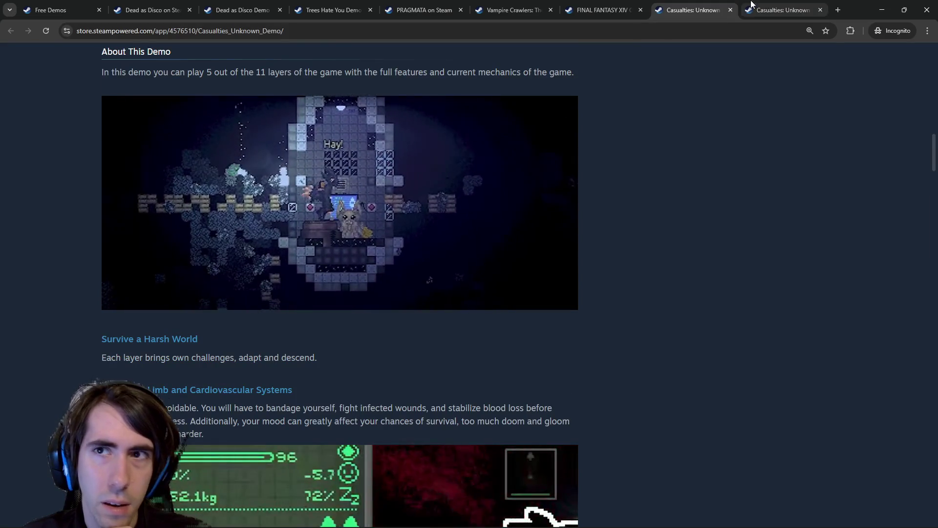
key("ctrl+Tab")
key("ctrl+shift+Tab")
key("ctrl+Tab")
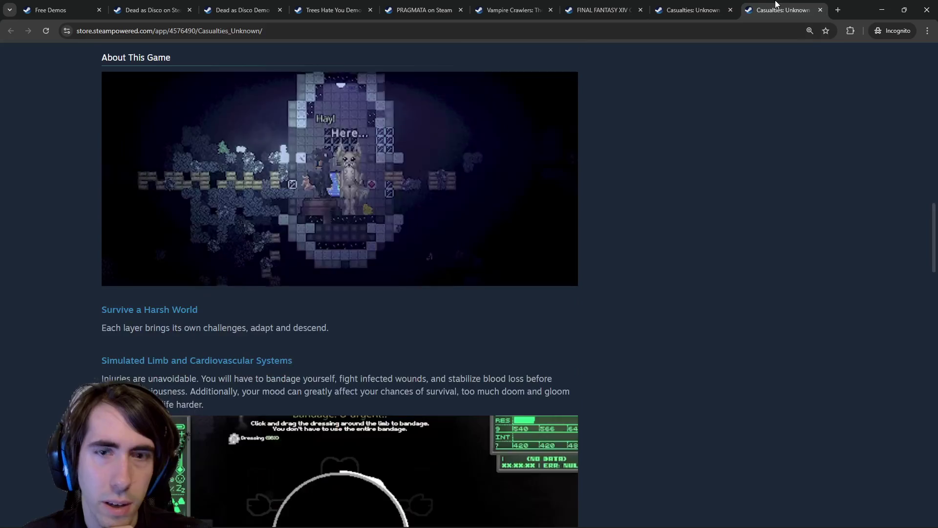
scroll(605, 189, "down", 2)
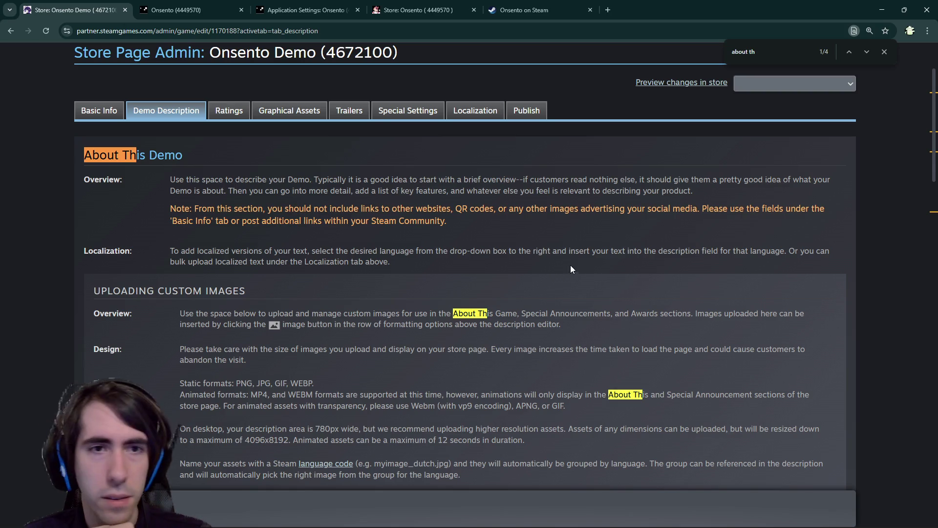
Duplicate the Features heading and rename the upper copy to 'Demo'.
scroll(347, 205, "down", 10)
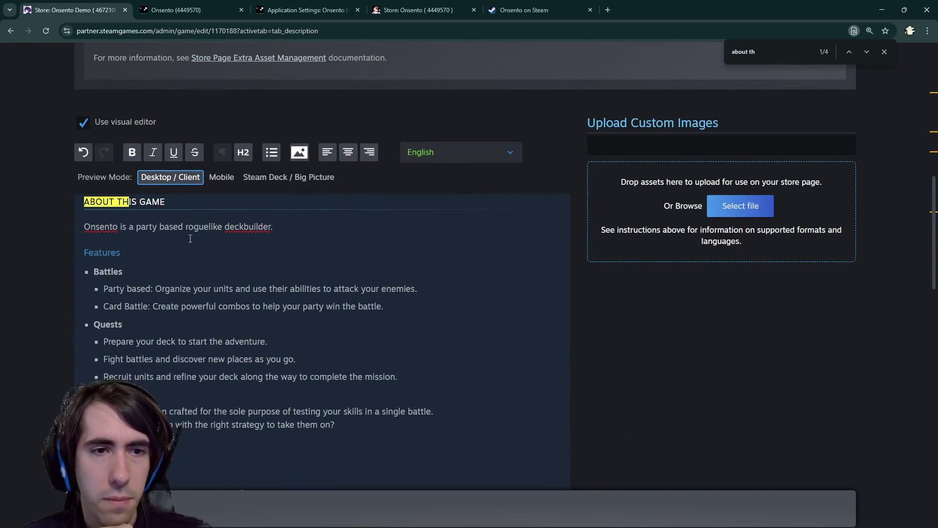
triple_click(190, 238)
scroll(237, 254, "up", 1)
key("Down")
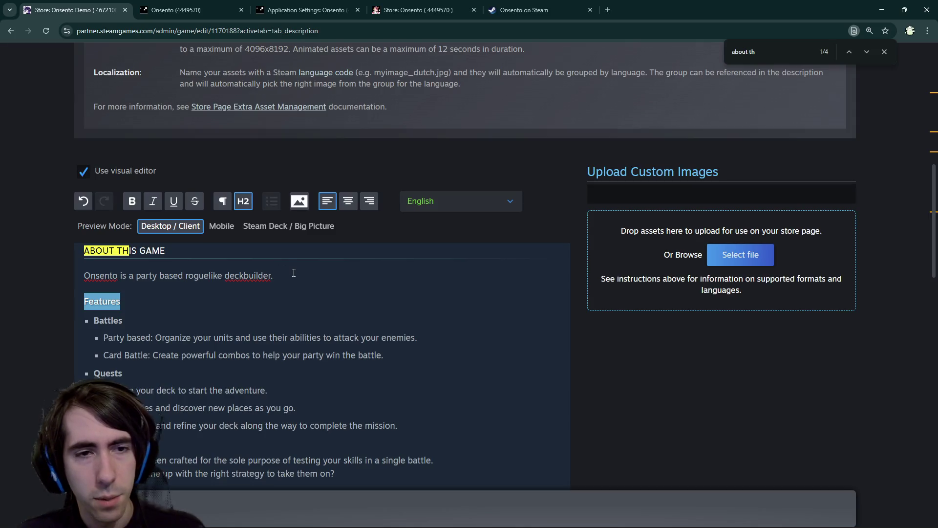
key("Right")
key("Return")
type("Features")
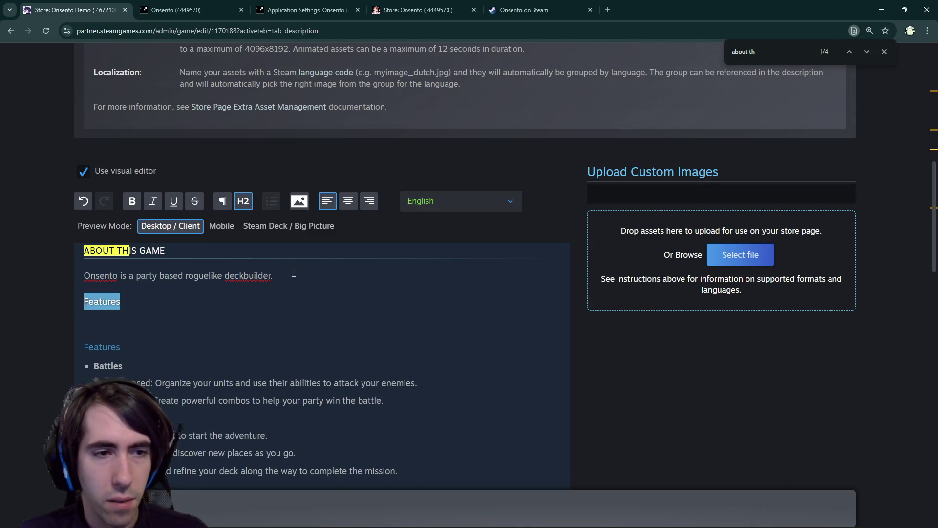
type("Demo9")
key("BackSpace")
Add a paragraph line under Demo, leaving it empty after deleting the draft 'In this demo'.
key("Down")
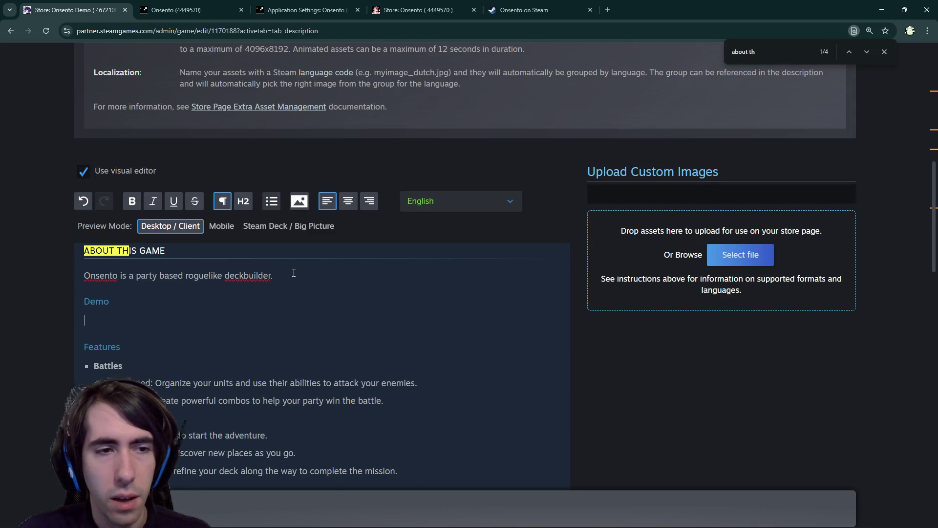
type("In this demo,")
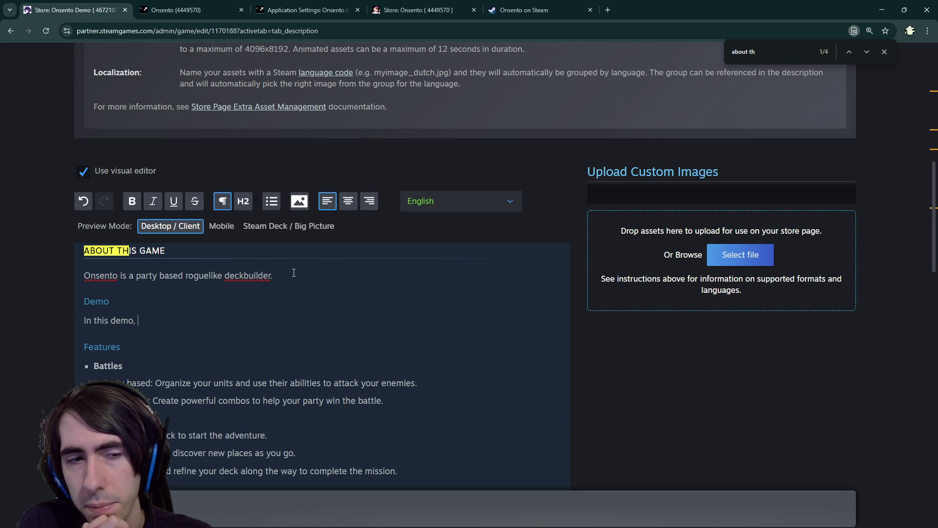
key("ctrl+BackSpace")
key("ctrl+BackSpace")
key("ctrl+BackSpace")
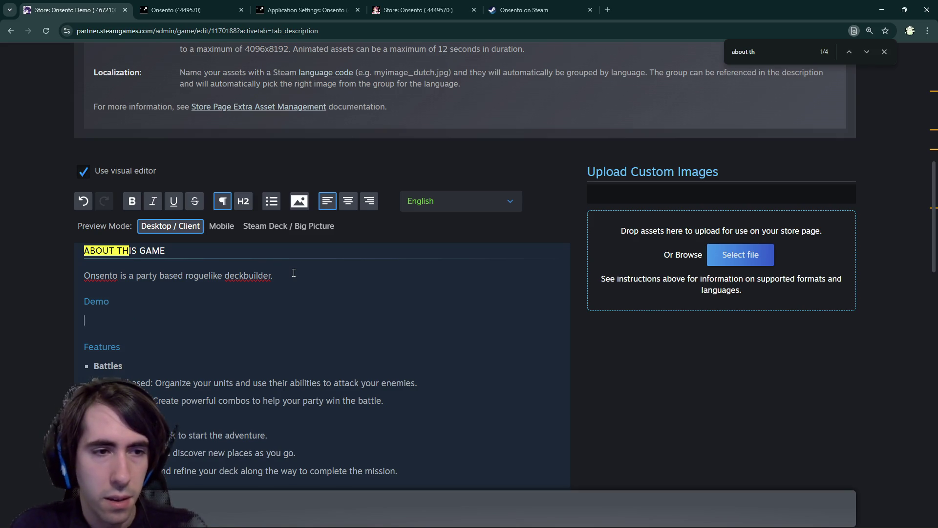
Type 'This demo features:' followed by a bulleted 'The Tutorial' item.
type("This demo features:")
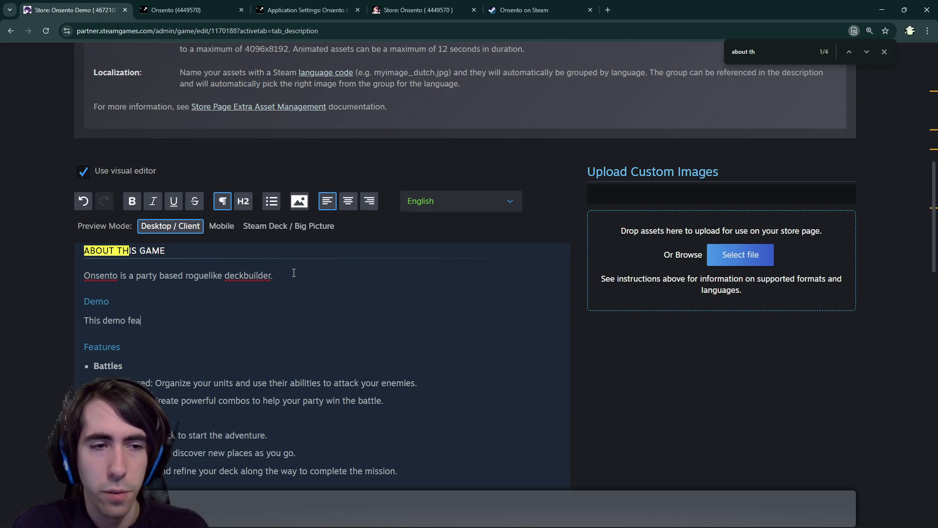
key("Return")
type("- Tut")
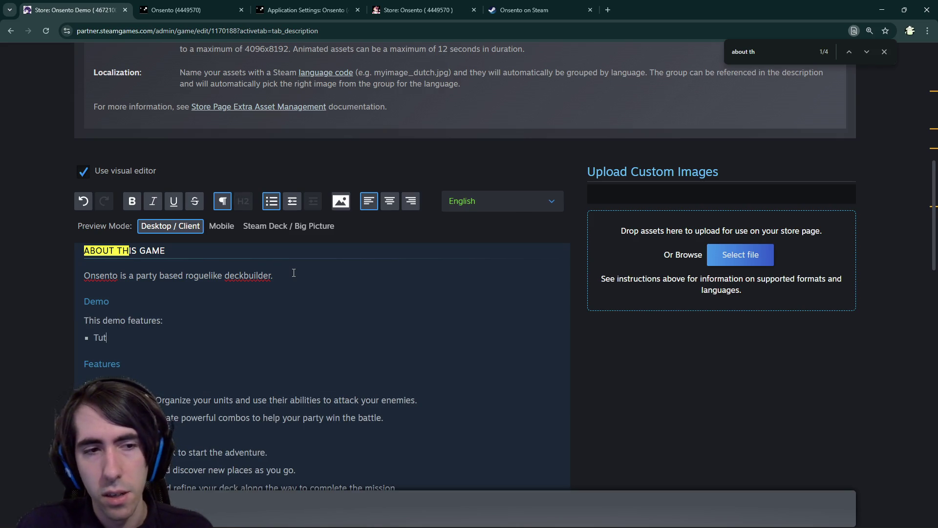
type("riaThe")
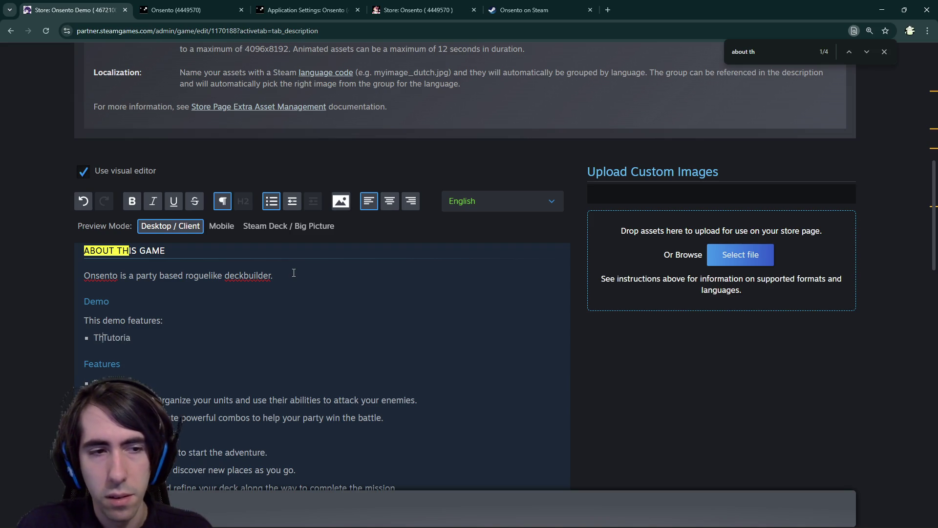
key("End")
type("l")
key("Return")
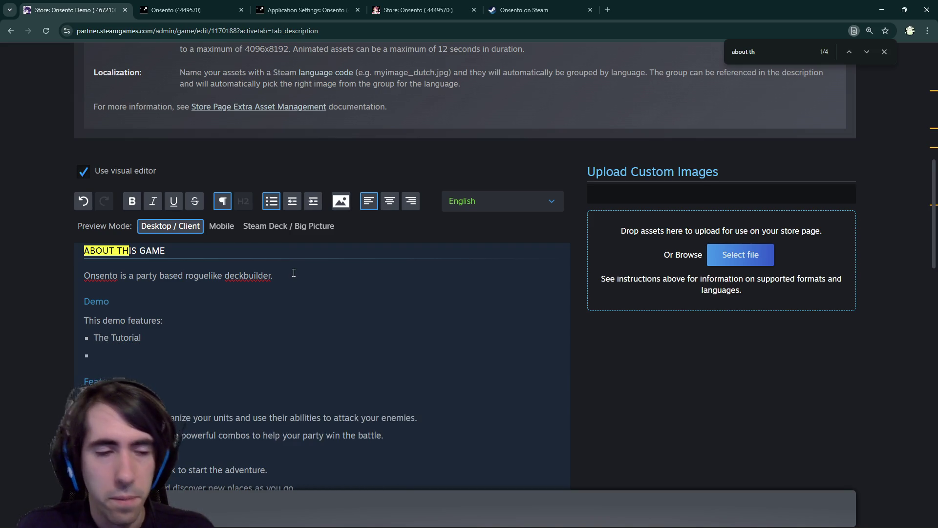
Start a second bullet, erasing the unfinished 'ew battl' wording.
scroll(268, 288, "down", 1)
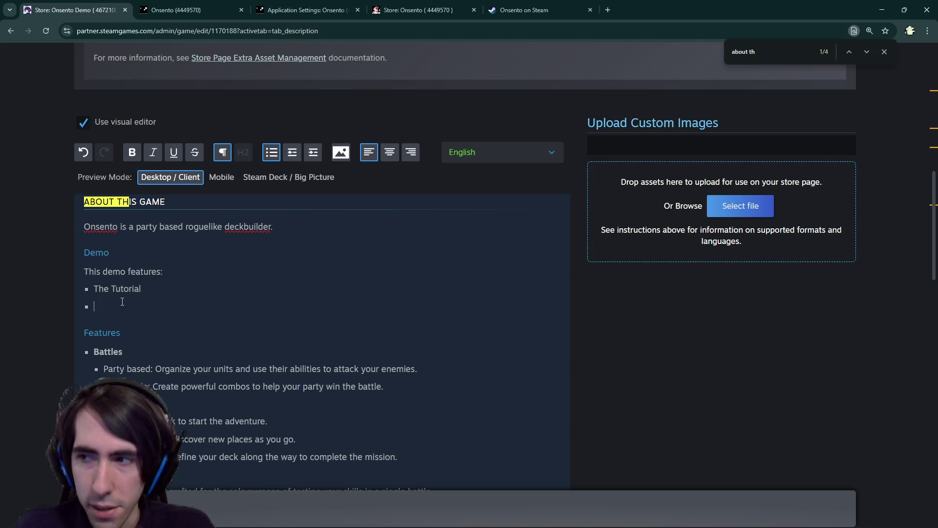
type("A new battl")
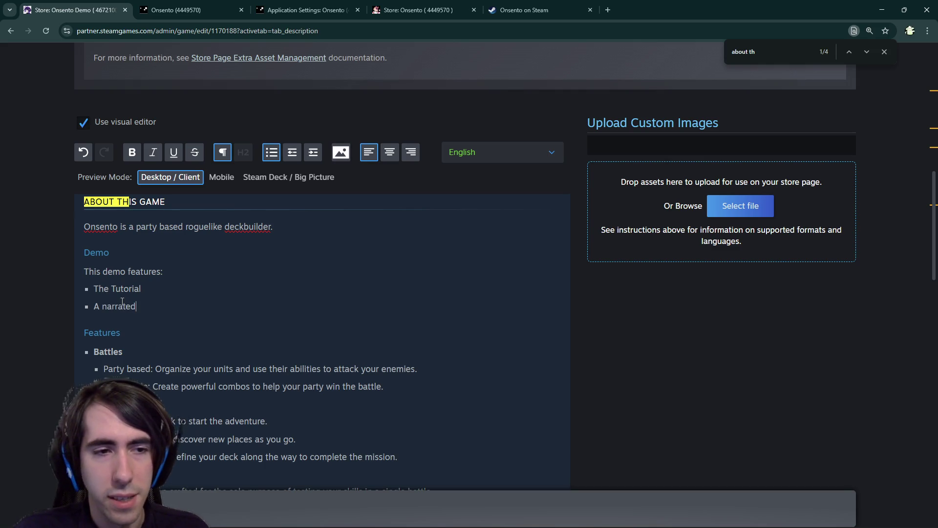
key("ctrl+BackSpace")
key("ctrl+BackSpace")
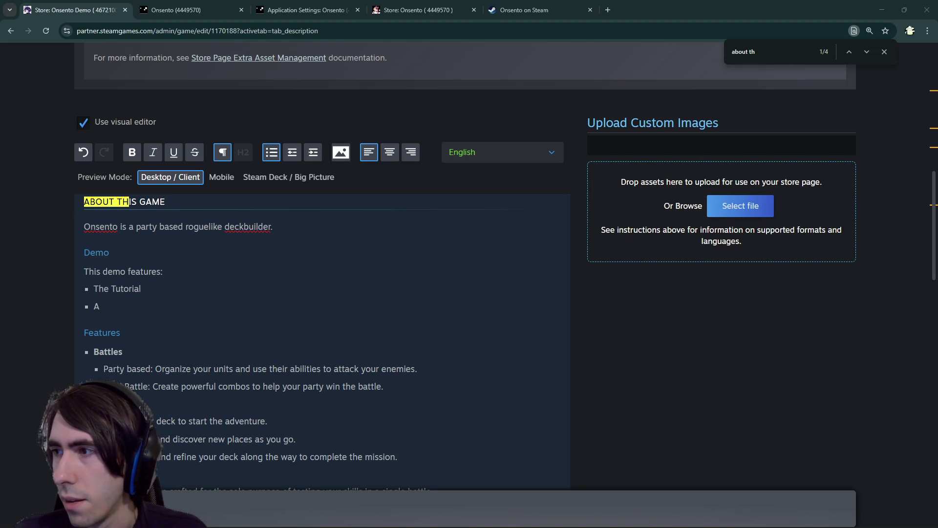
key("alt+Tab")
Read the expanded AI overview in the maximized search window, then type 'handcrafted quest' in the second bullet.
double_click(592, 101)
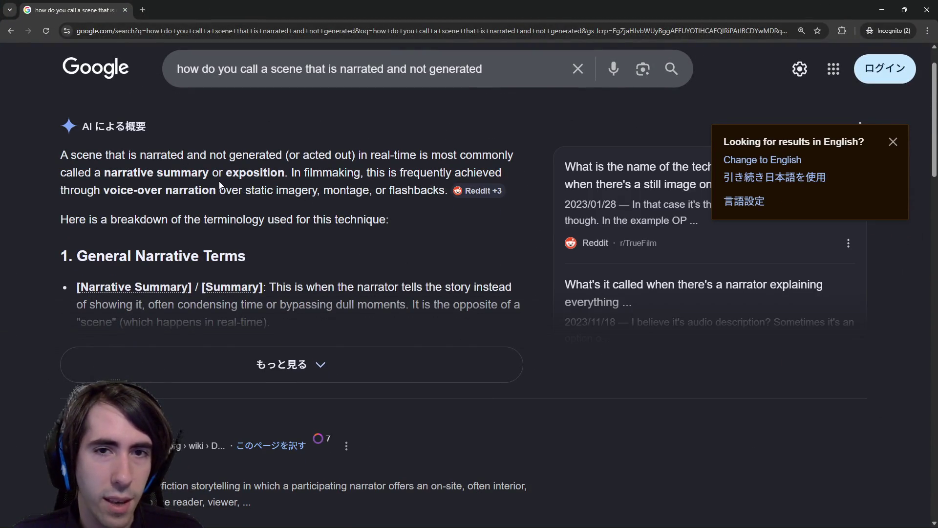
left_click(231, 364)
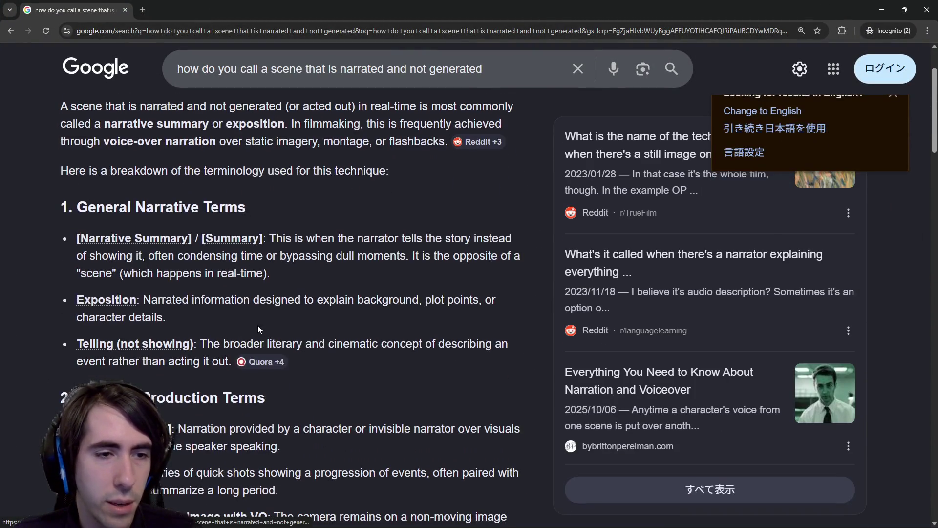
scroll(256, 328, "down", 4)
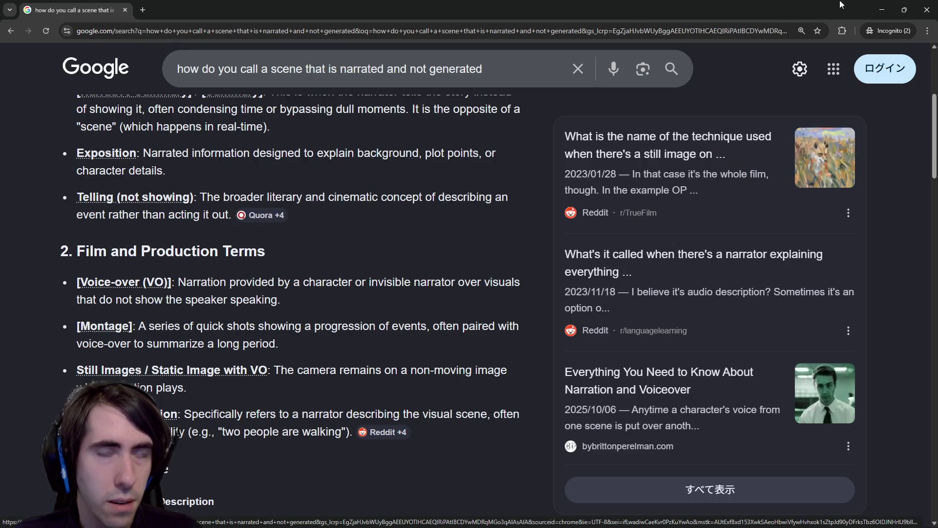
left_click(927, 10)
type("A")
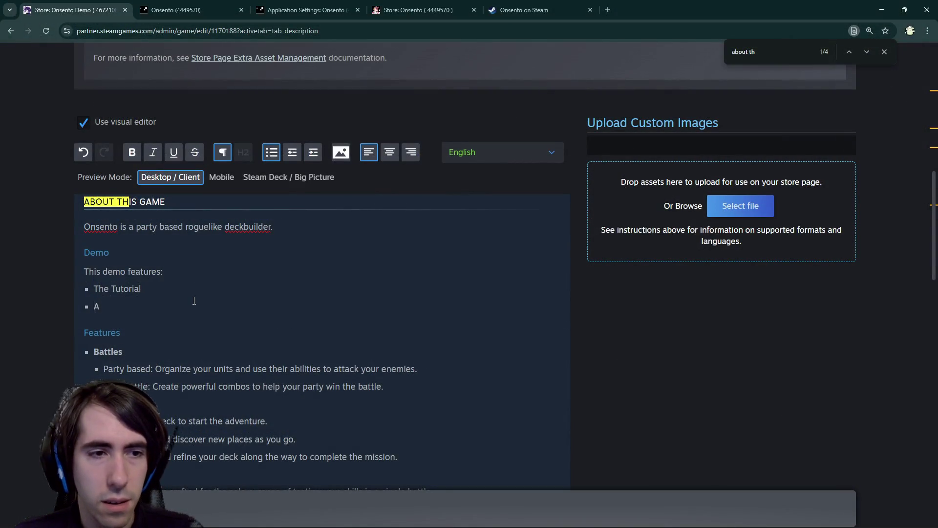
type(" handcrafte")
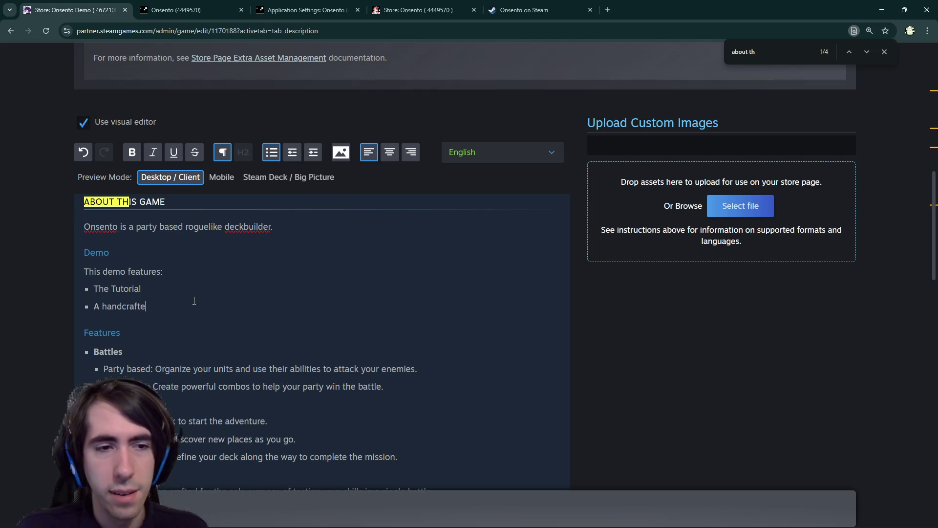
type("d quest")
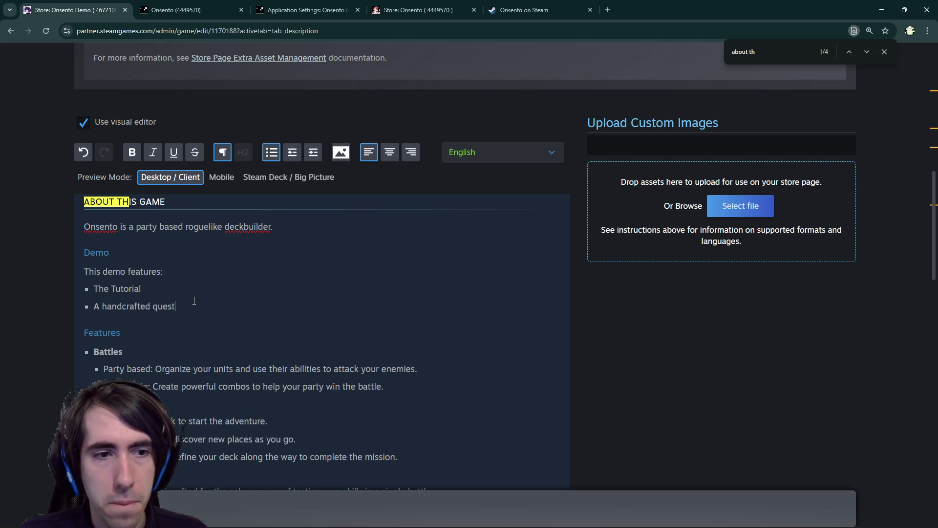
type("narrated")
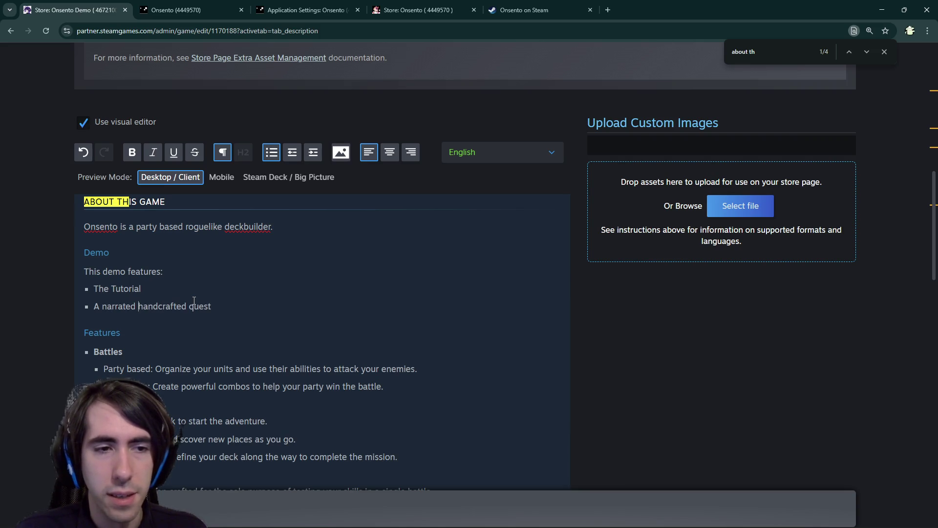
Add 'A boss fight' and 'The roguelike' as the third and fourth Demo bullets.
key("Return")
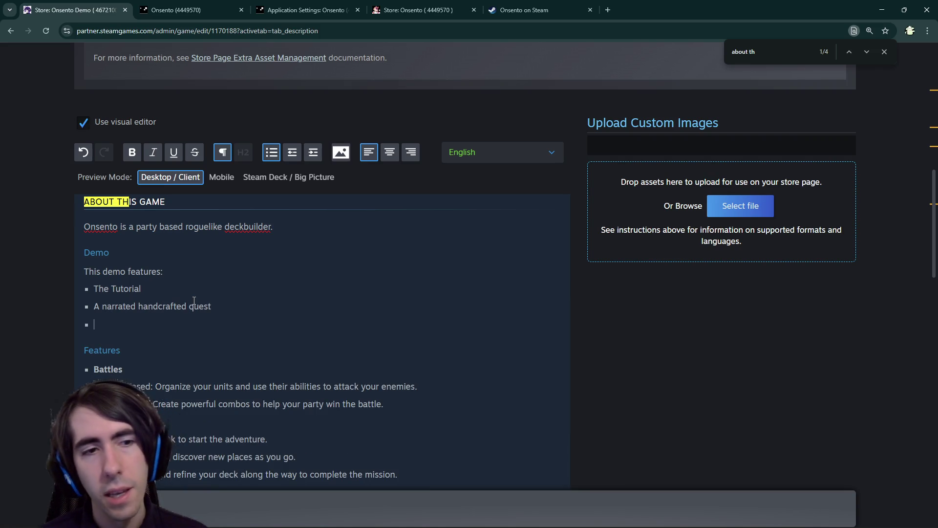
type("Abs")
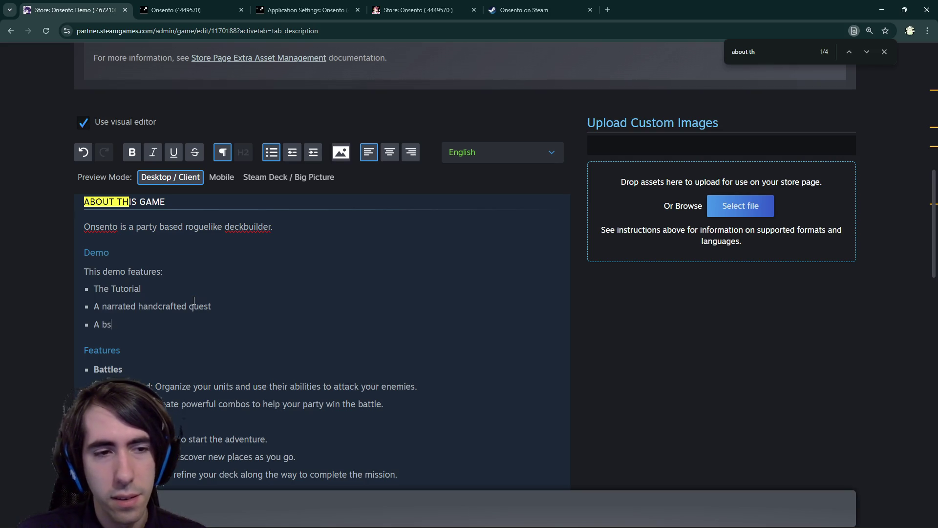
type("ss fighjt")
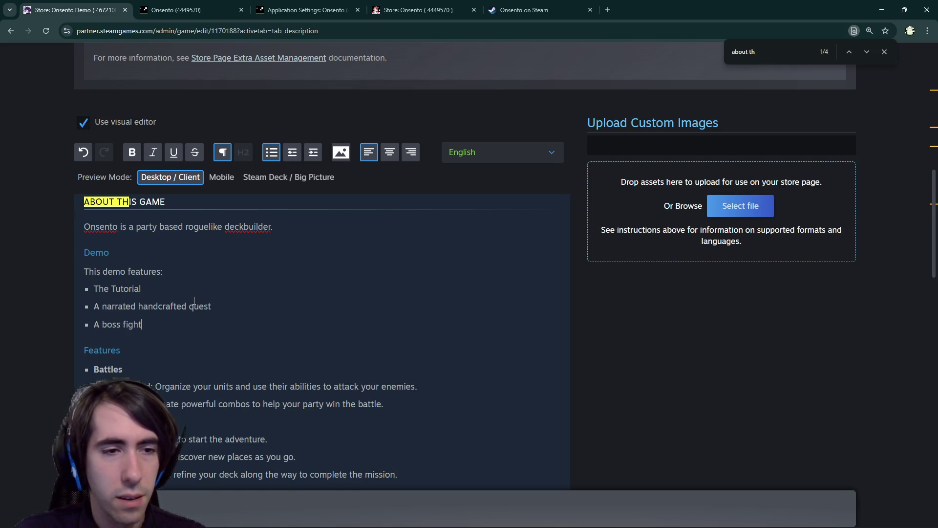
key("Return")
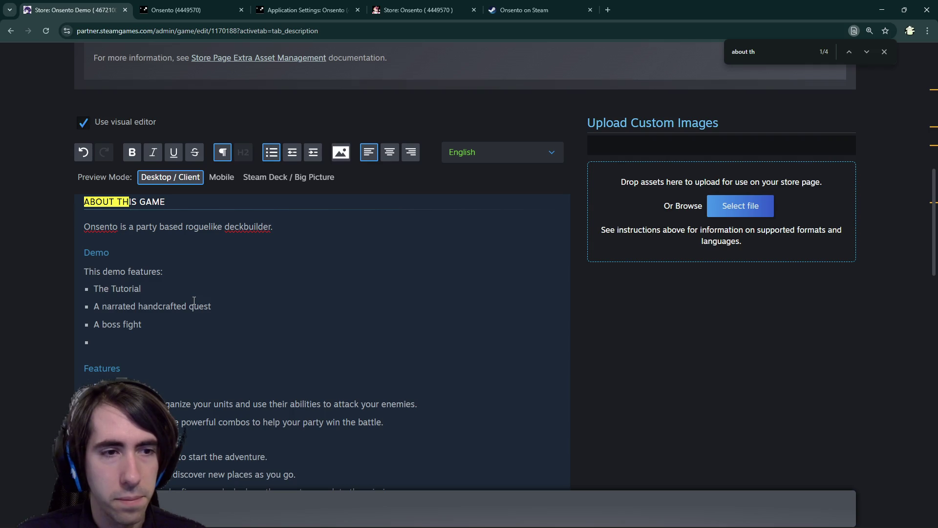
key("Down")
key("Right")
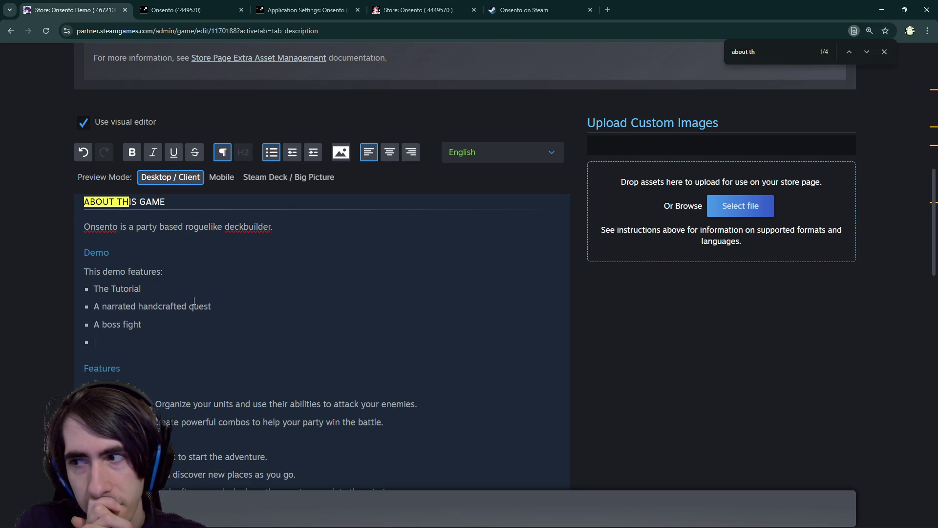
type("The rogueli")
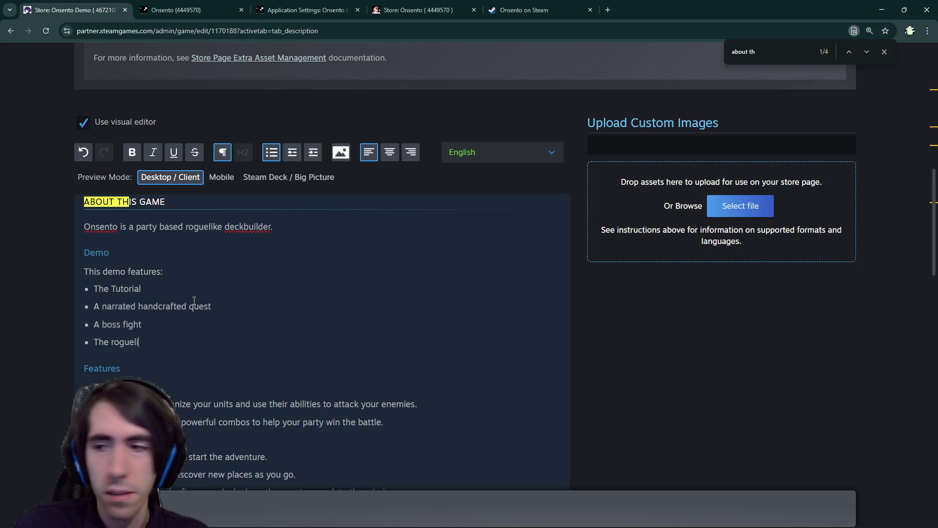
type("ke")
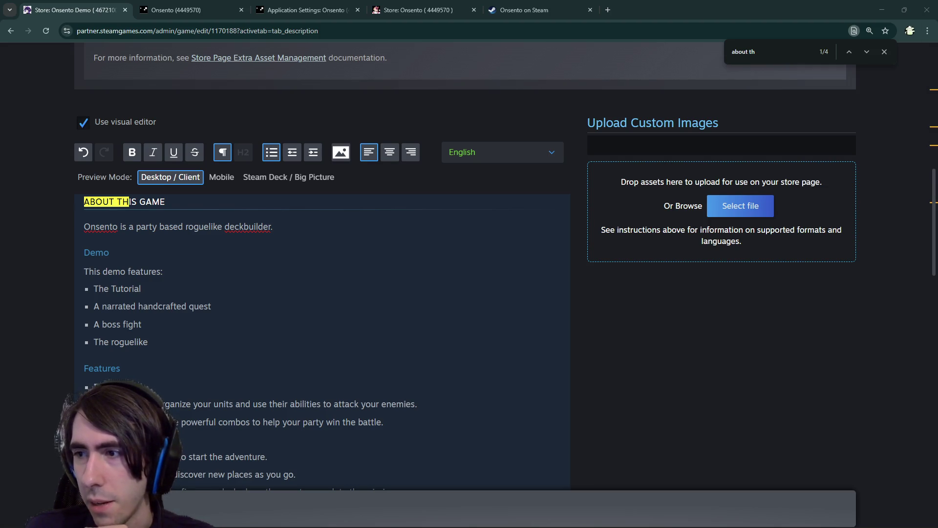
key("alt+Tab")
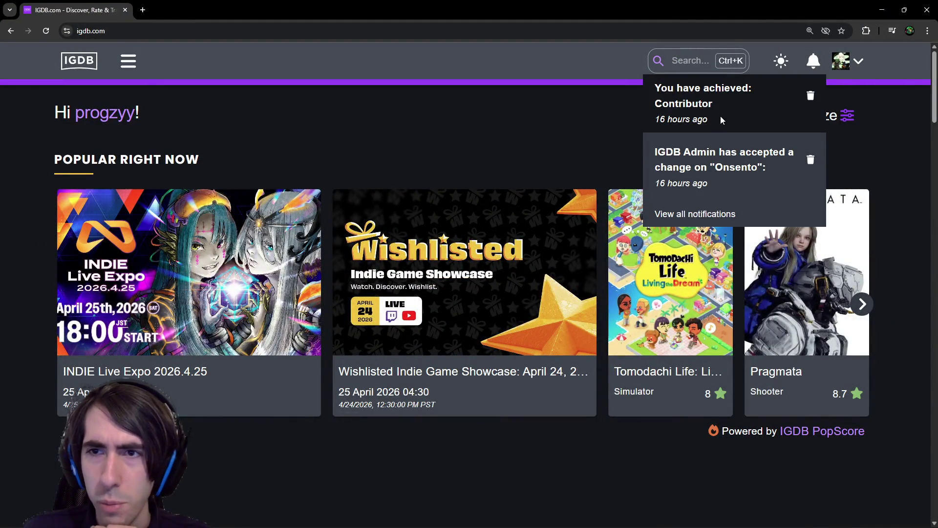
Open accepted Onsento Change 2858976 in a new tab and review its new websites and summary.
middle_click(715, 162)
left_click(190, 11)
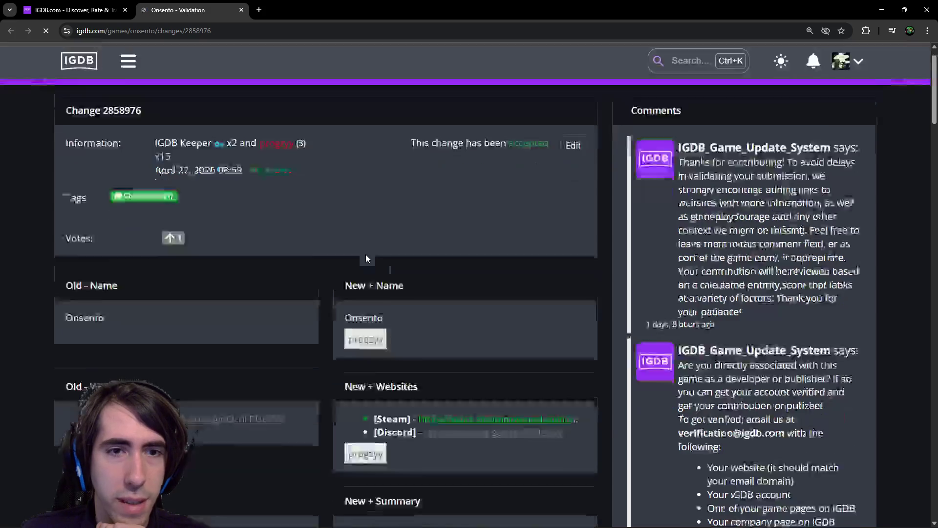
scroll(238, 147, "up", 1)
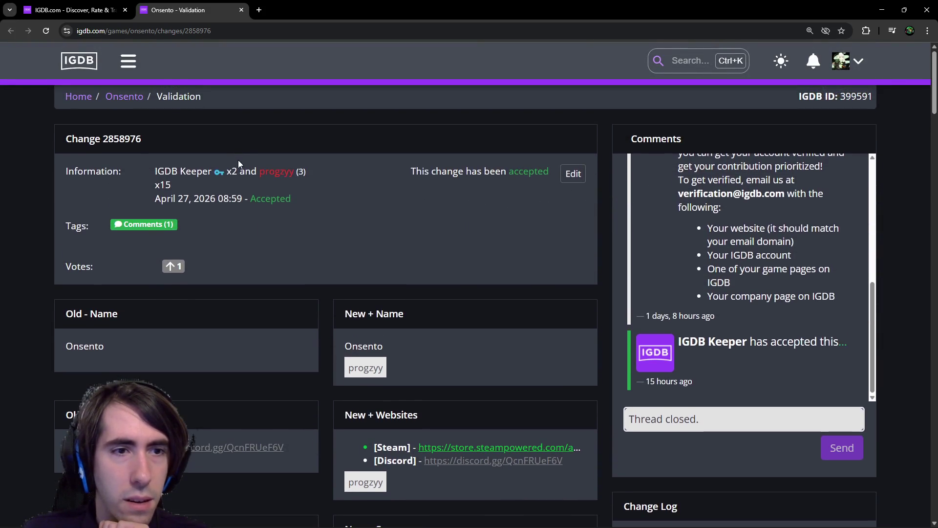
scroll(663, 271, "up", 1)
scroll(663, 274, "down", 1)
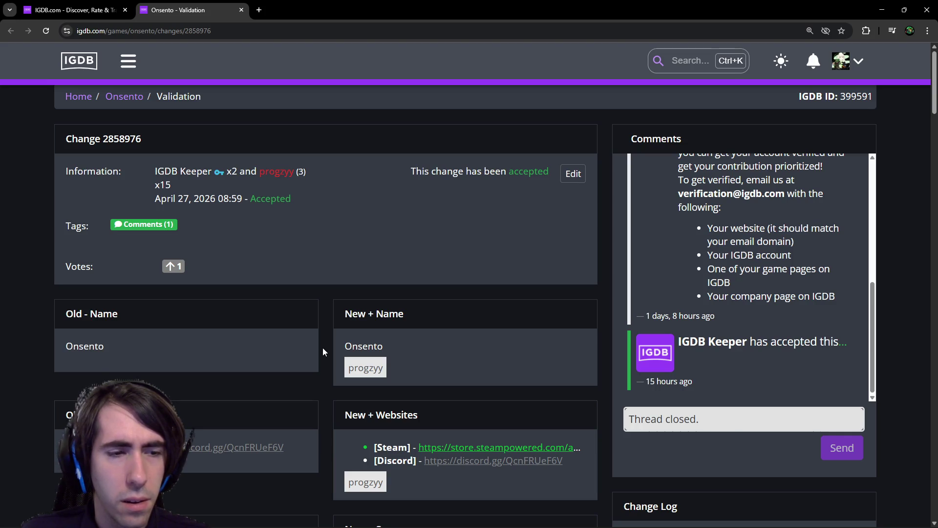
scroll(306, 345, "down", 1)
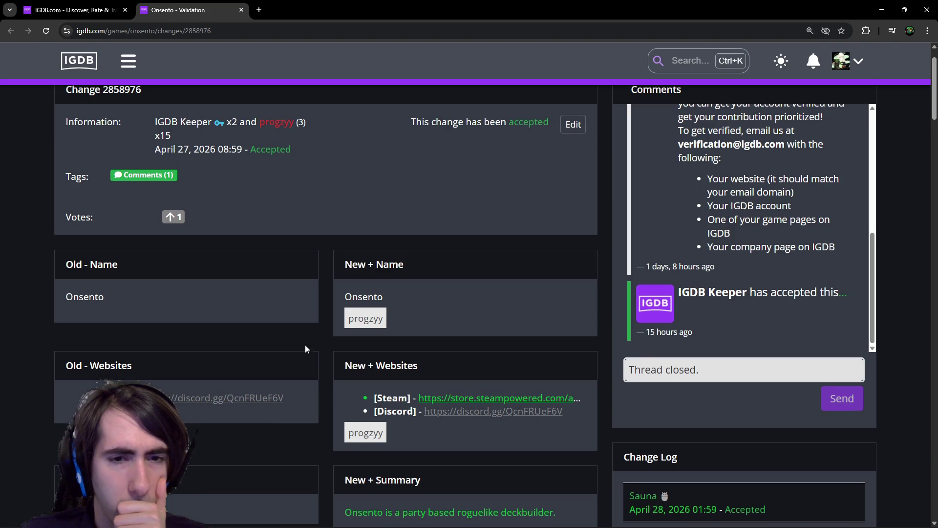
scroll(305, 345, "down", 2)
scroll(305, 345, "down", 3)
scroll(305, 344, "up", 2)
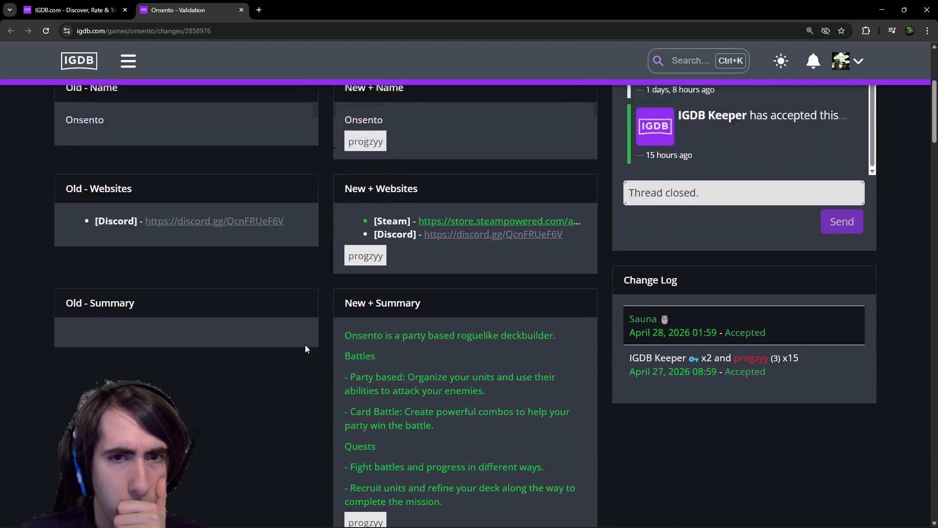
scroll(478, 272, "down", 2)
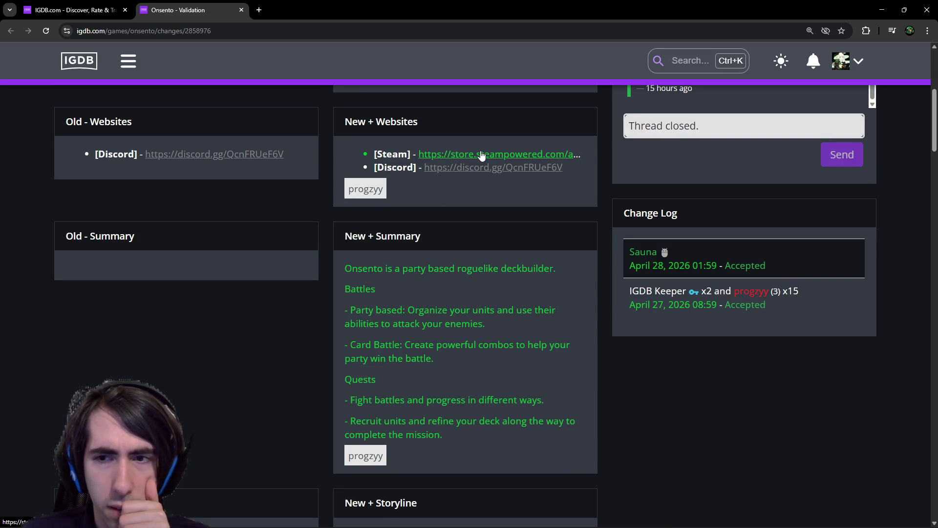
key("alt+Tab")
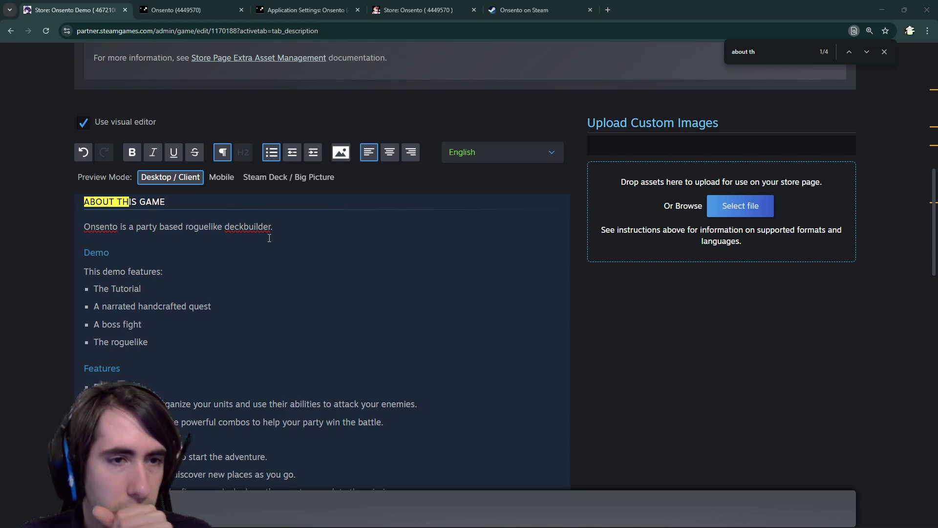
Select the fourth Demo bullet's text and place the caret inside it.
left_click(211, 356)
left_click(215, 331)
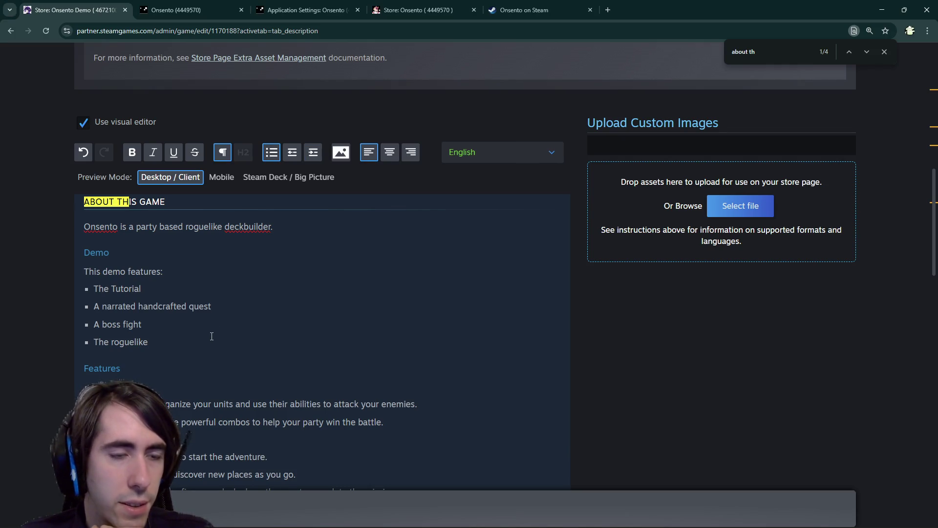
left_click_drag(209, 342, 94, 333)
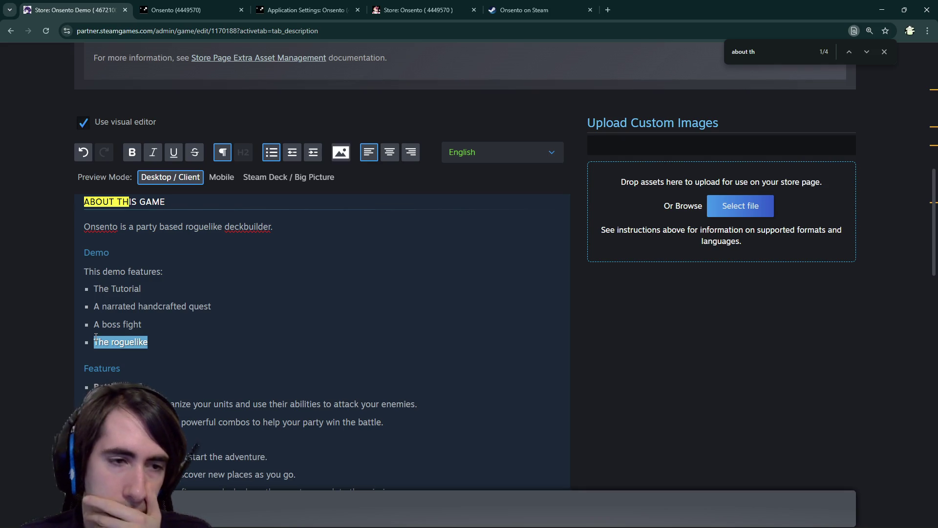
left_click(174, 342)
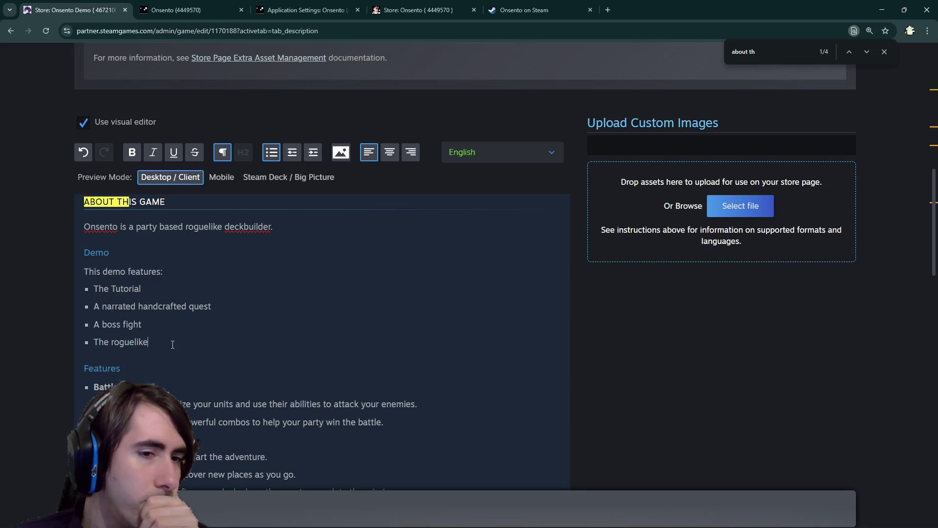
double_click(130, 290)
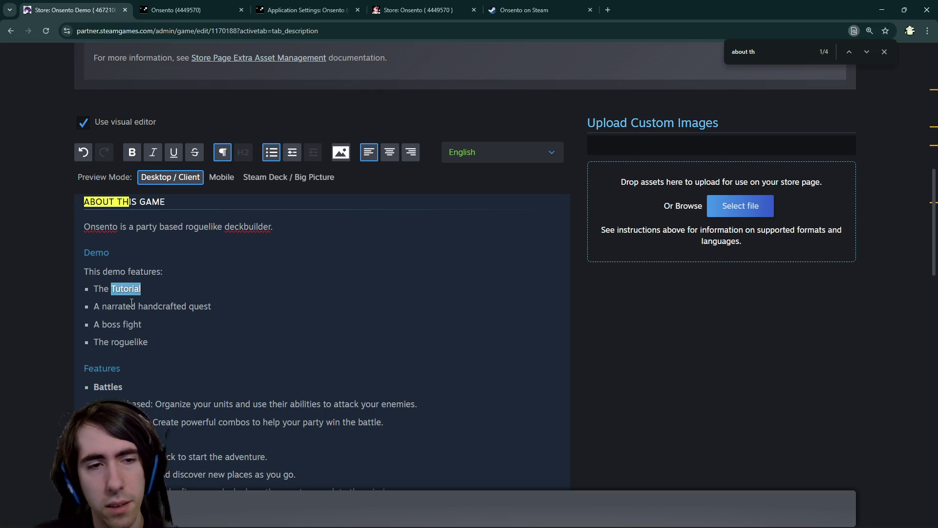
left_click(148, 323)
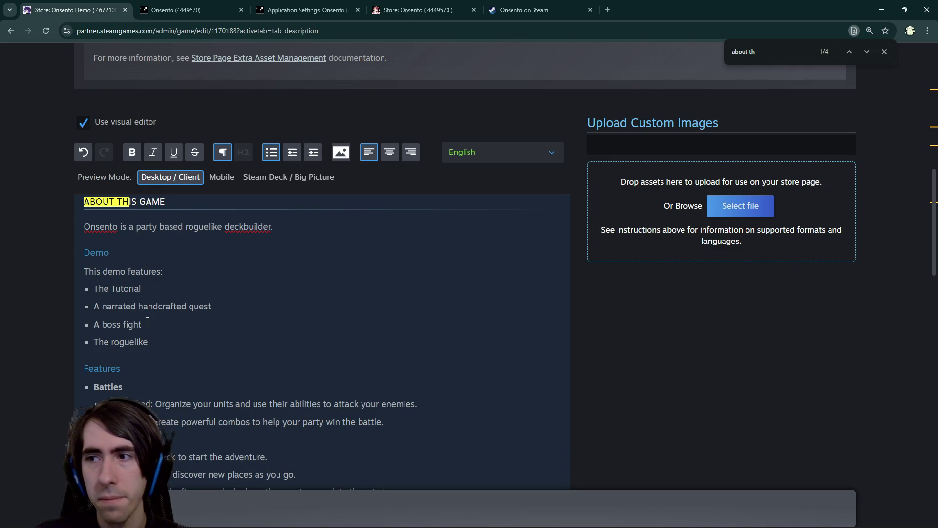
triple_click(150, 345)
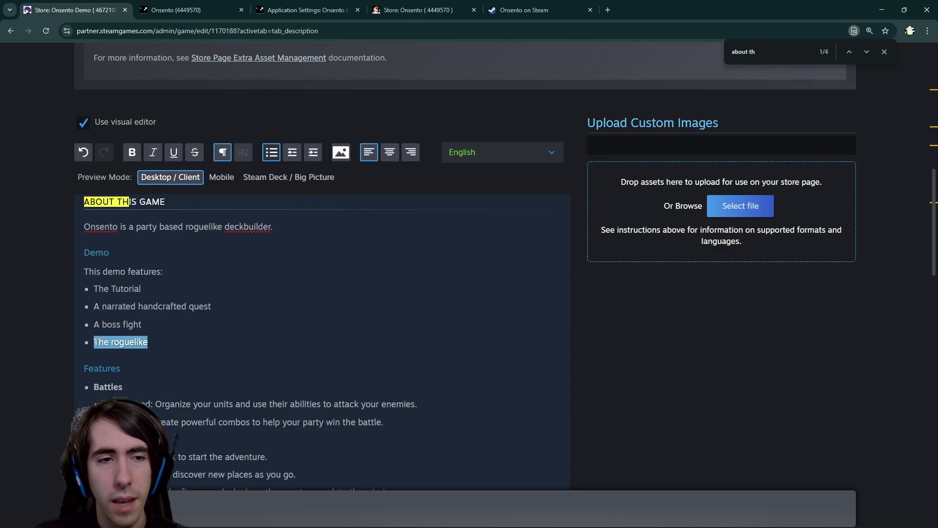
left_click(170, 345)
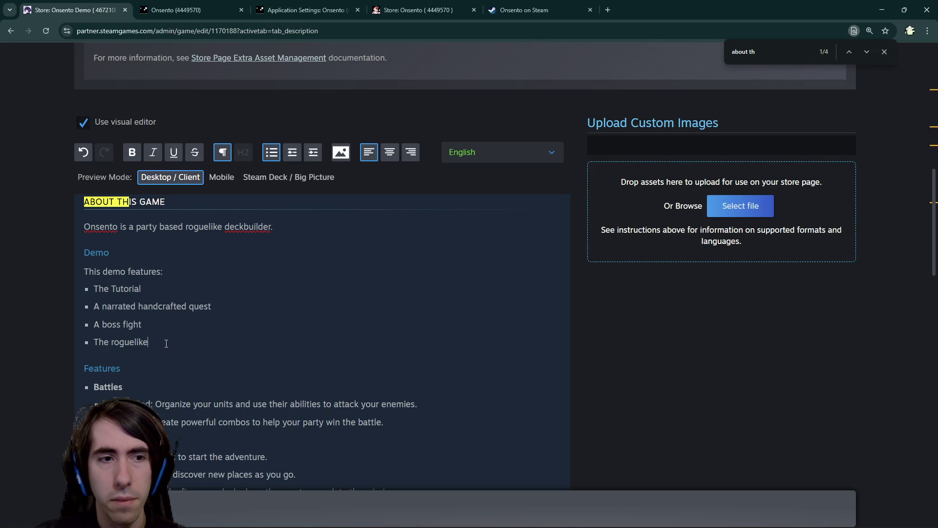
Replace 'The roguelike' with 'Generated quests, where you can' in the fourth bullet.
type("deckbuilder")
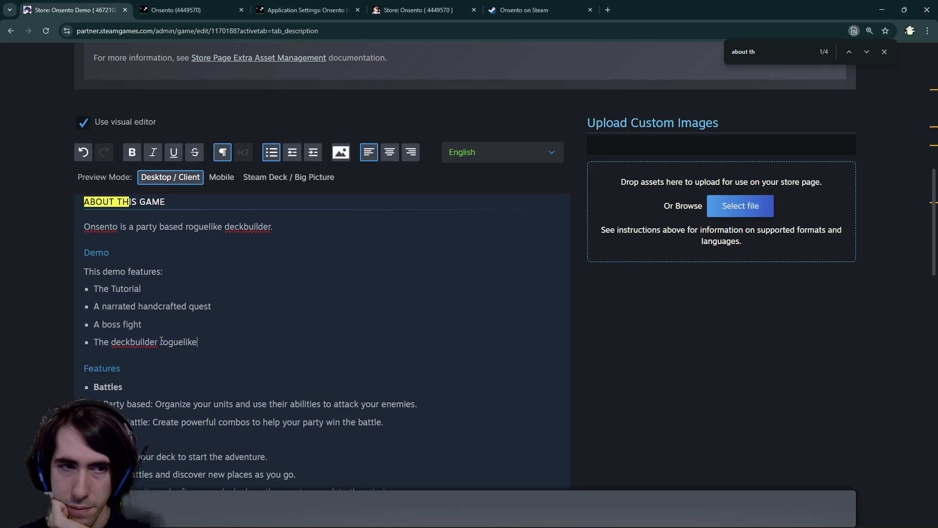
type("generated")
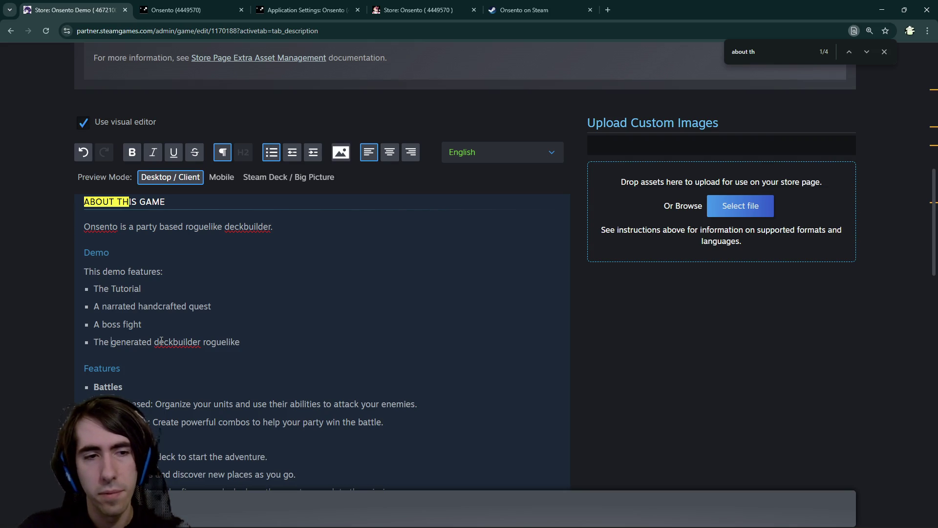
key("BackSpace")
key("BackSpace")
key("BackSpace")
type("Generated ")
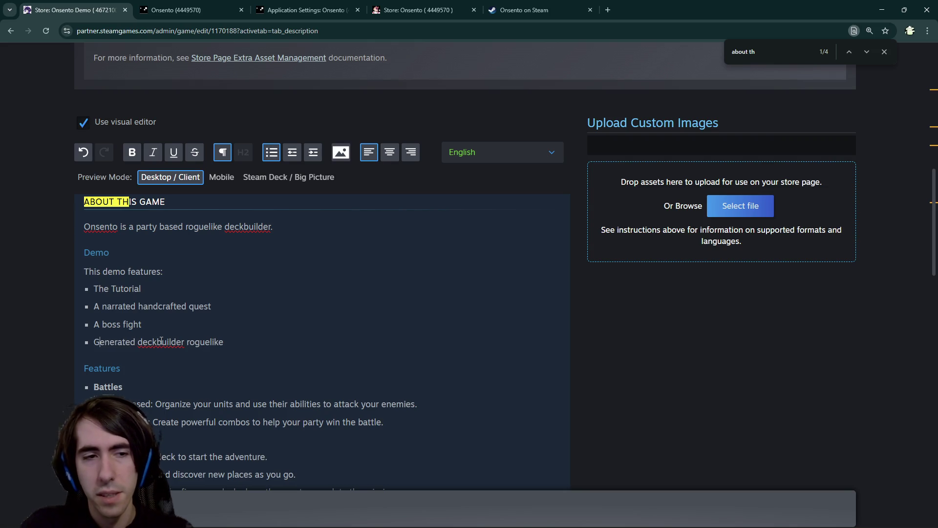
type("quests,")
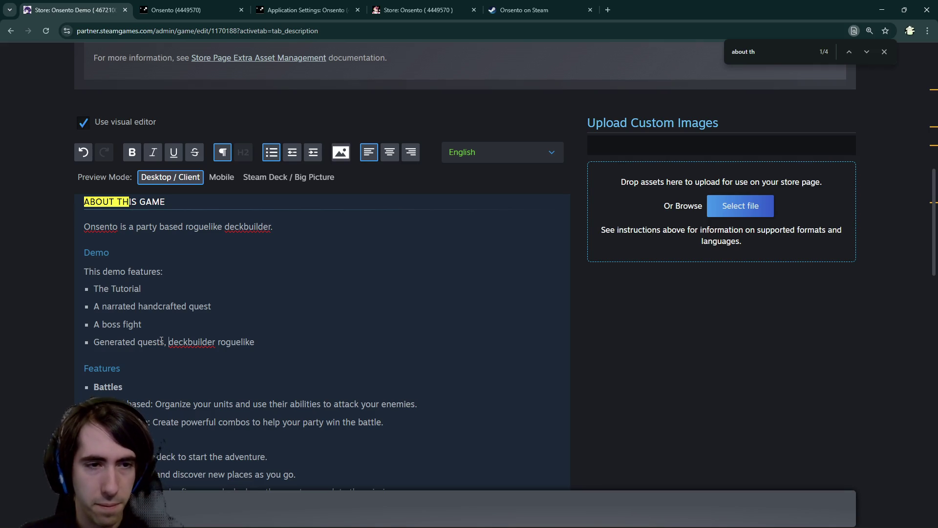
key("ctrl+shift+Right")
key("ctrl+shift+Right")
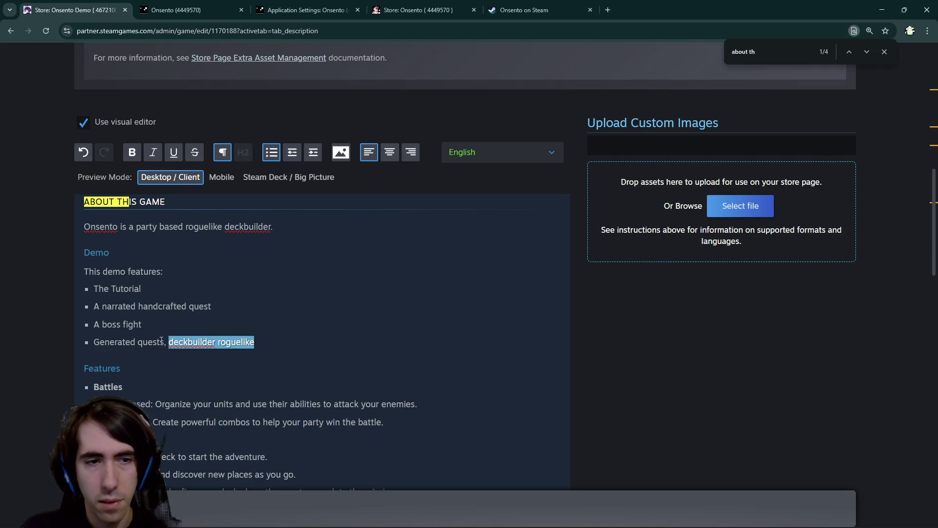
key("BackSpace")
type("where you can")
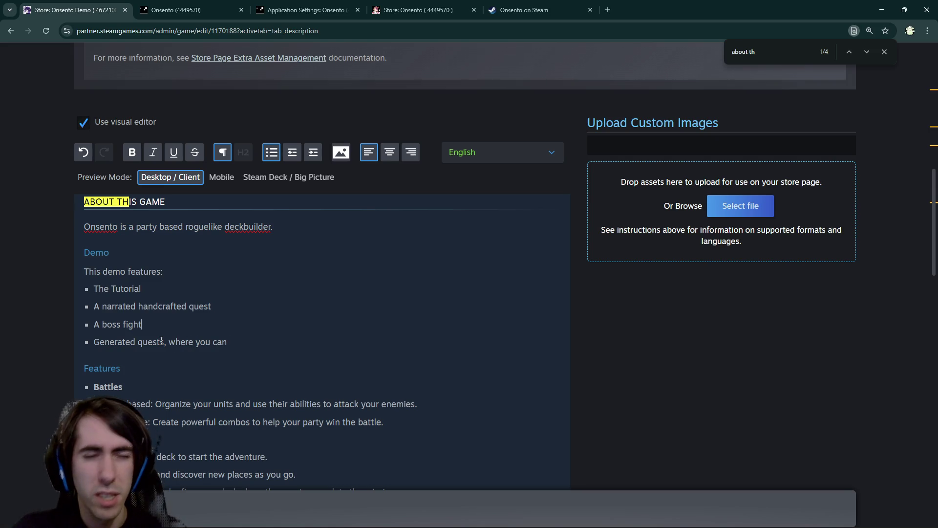
key("Up")
key("Up")
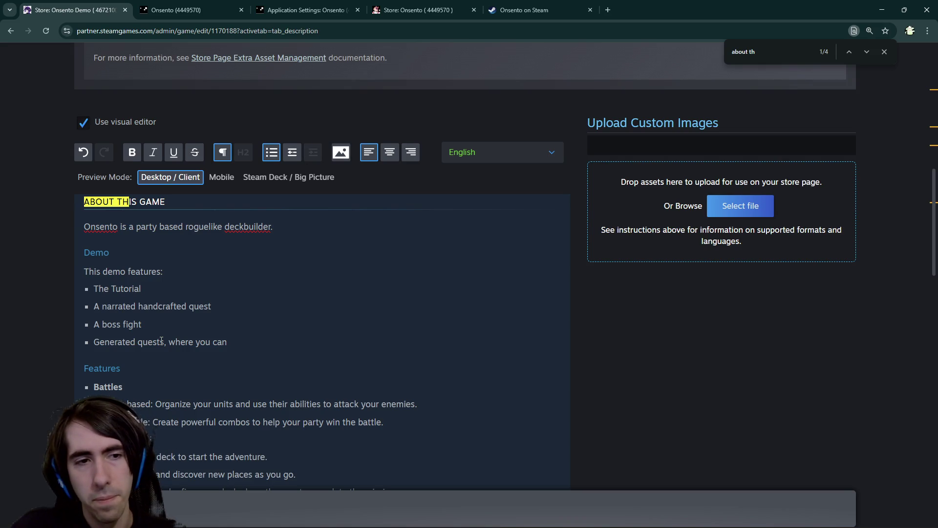
key("Right")
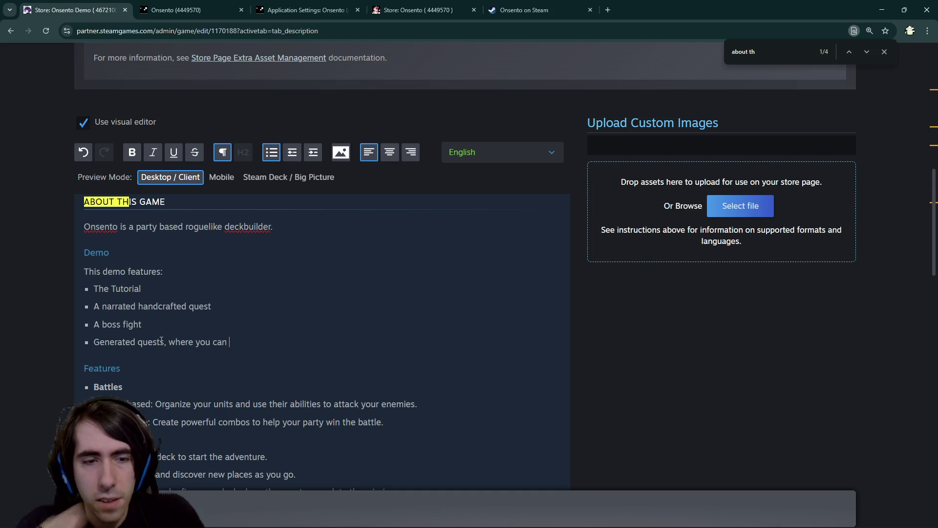
Reword the last bullet to 'obtain new cards and recruit new allies'.
type("co")
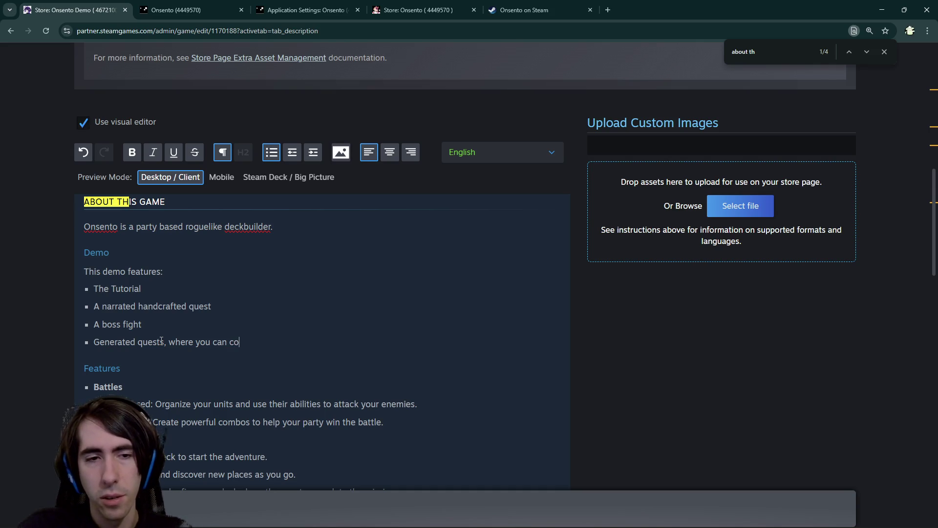
type("llect new cards and ")
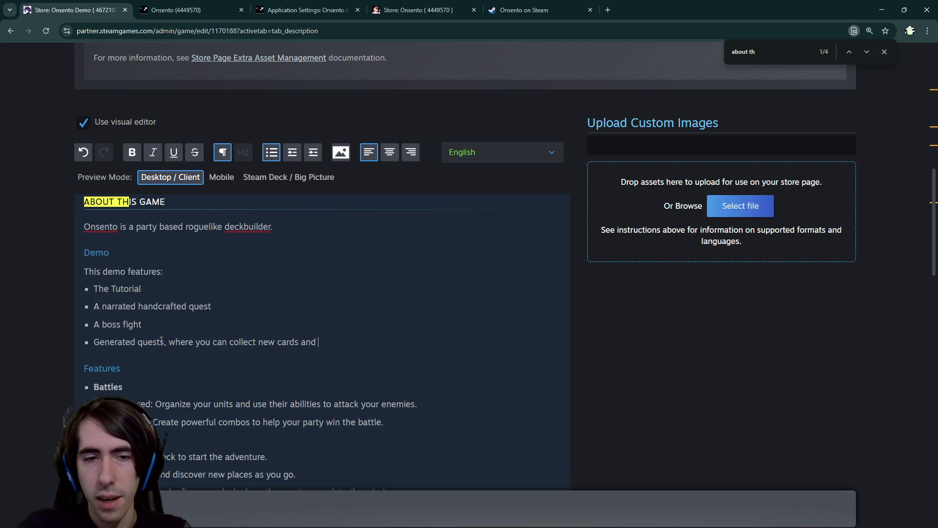
type("characters")
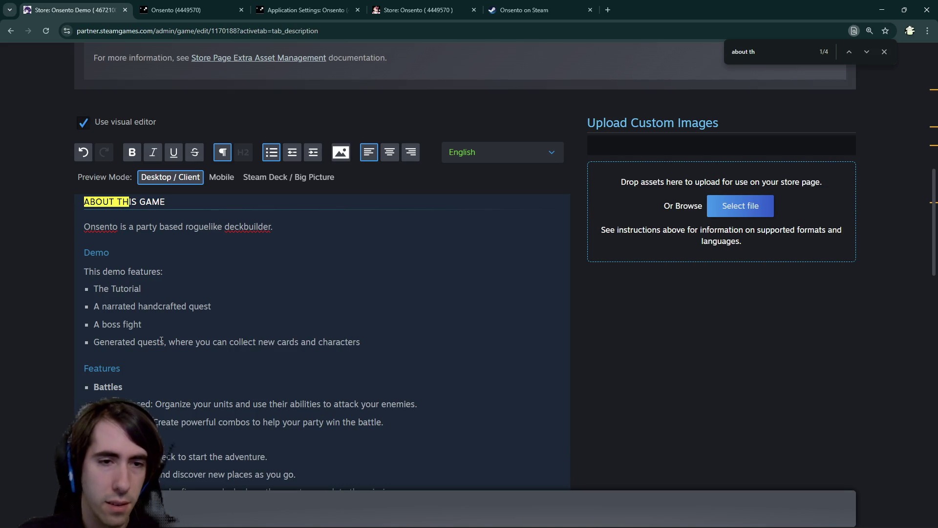
double_click(249, 343)
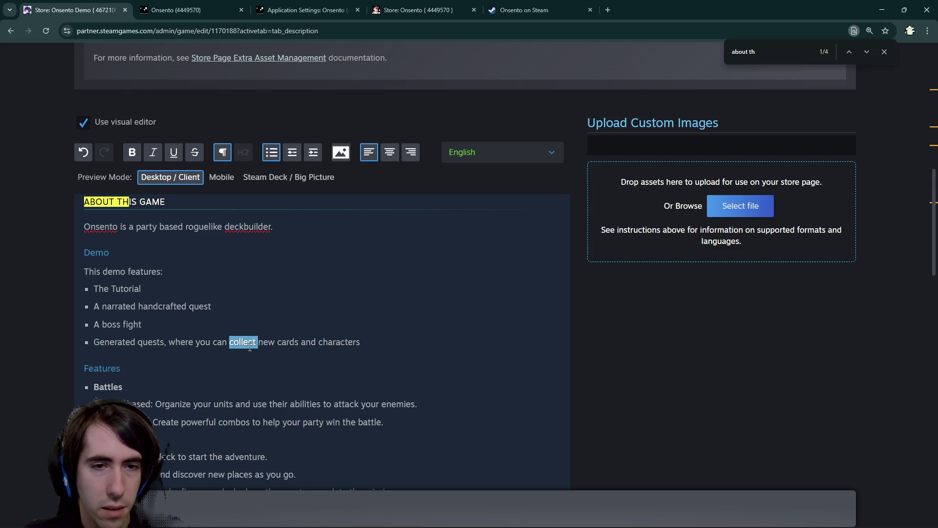
scroll(250, 347, "down", 2)
double_click(349, 243)
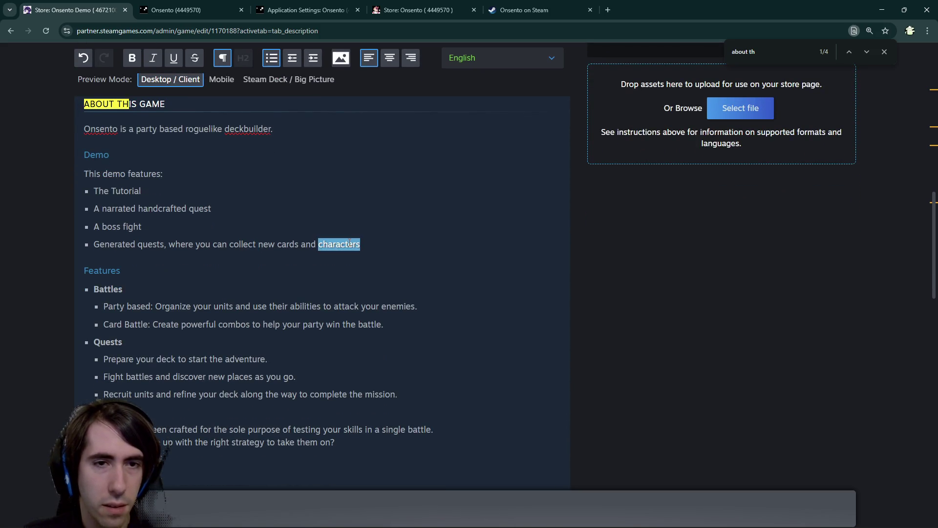
type("all")
key("BackSpace")
key("BackSpace")
key("BackSpace")
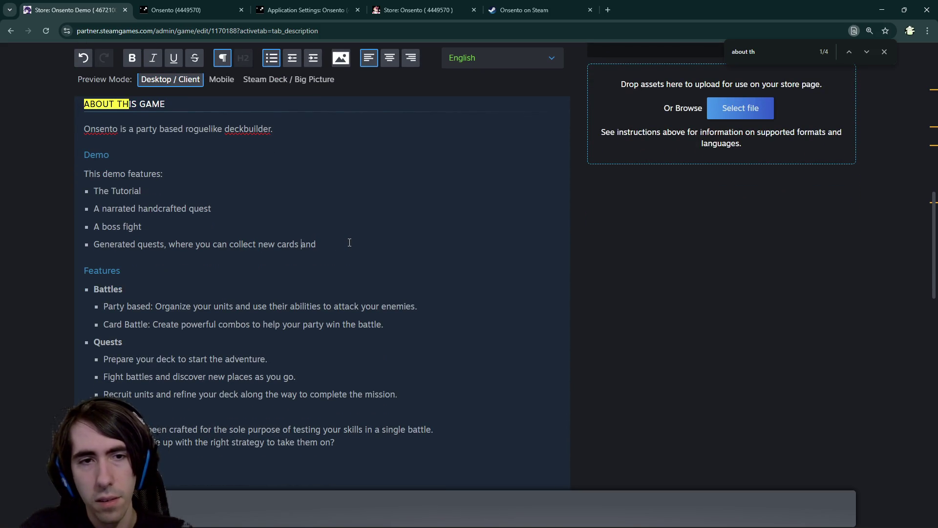
key("ctrl+Left")
key("ctrl+Left")
key("ctrl+Left")
key("ctrl+Delete")
type("obtain ")
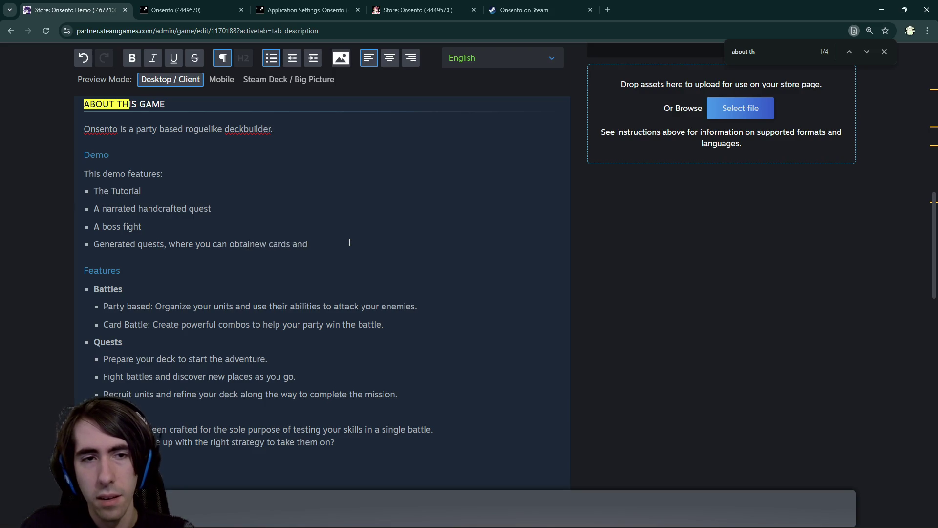
type(" al")
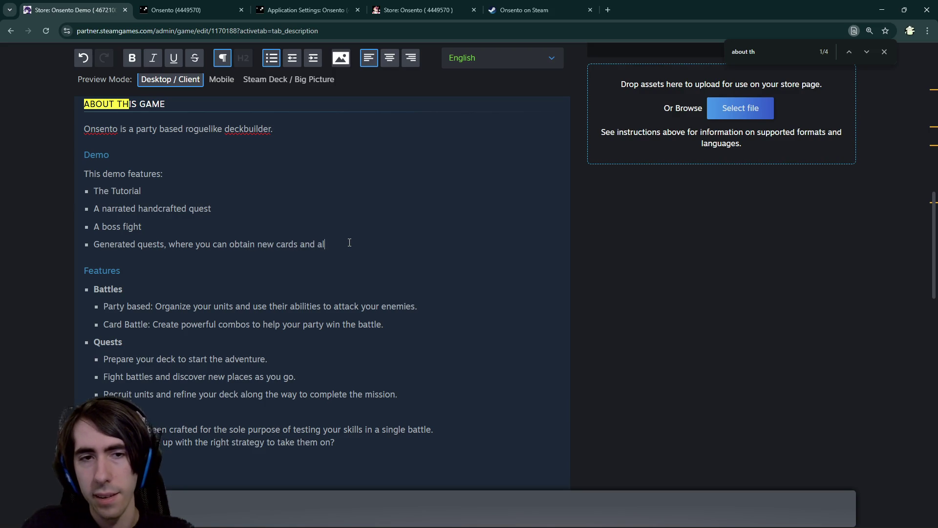
key("BackSpace")
key("BackSpace")
type("new allies")
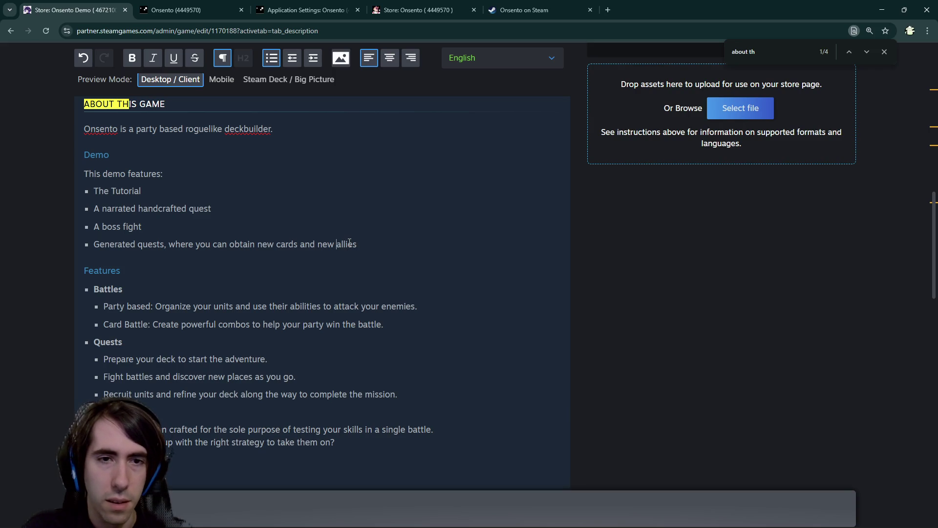
type("recruit")
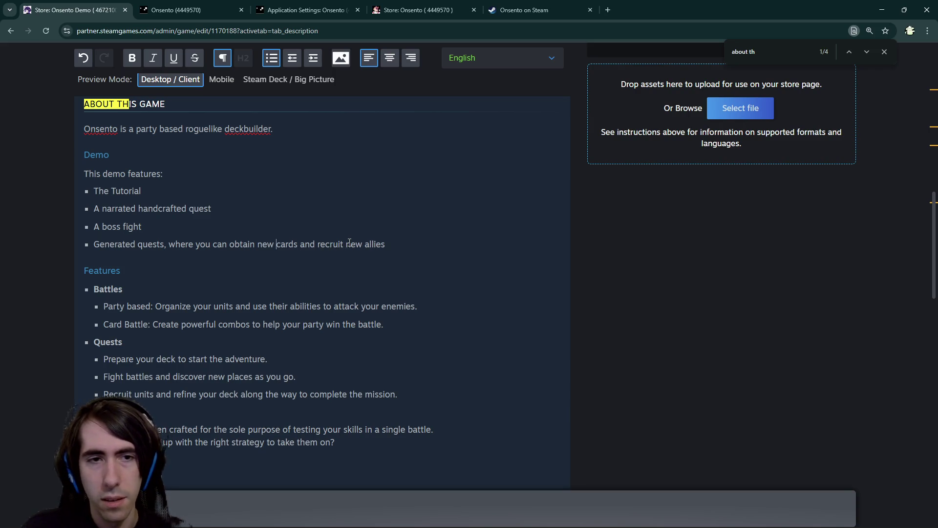
Delete the extra blank lines above the Trailer Music heading.
left_click(424, 249)
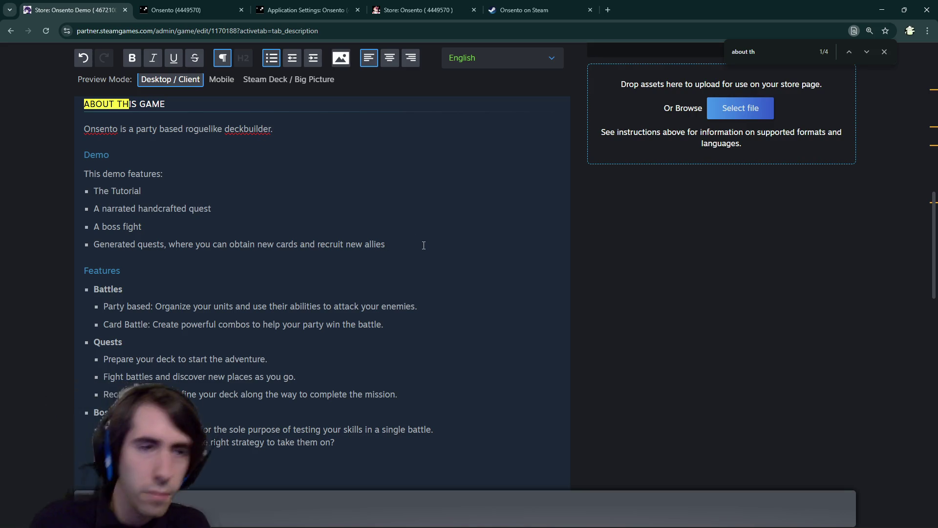
scroll(405, 237, "down", 2)
left_click(311, 397)
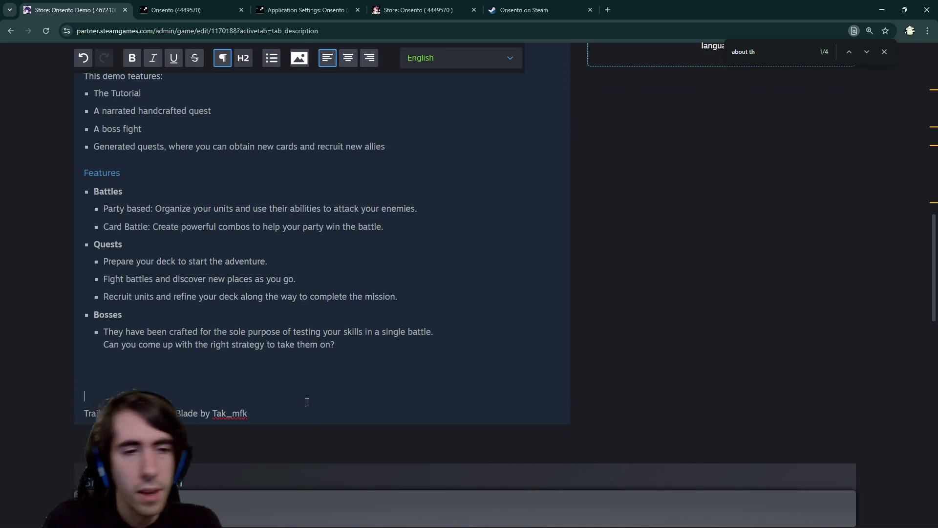
key("BackSpace")
key("BackSpace")
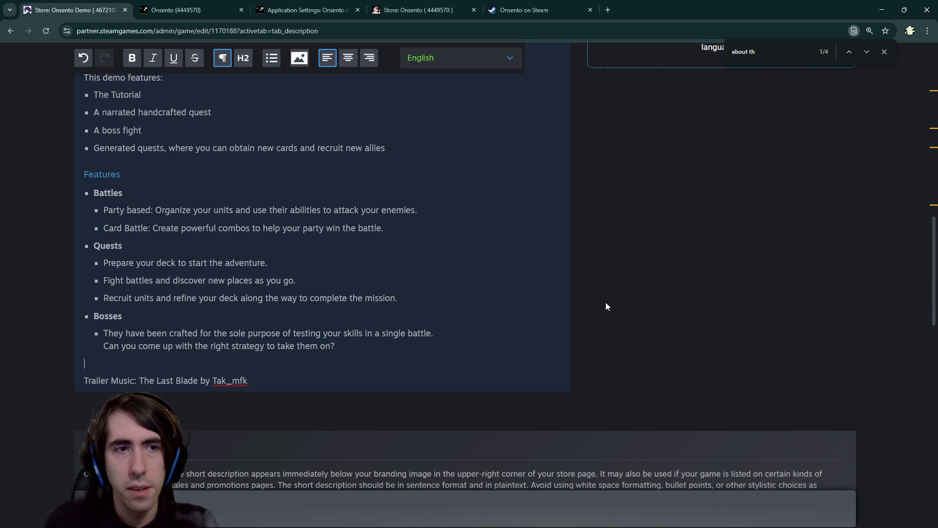
scroll(608, 301, "up", 2)
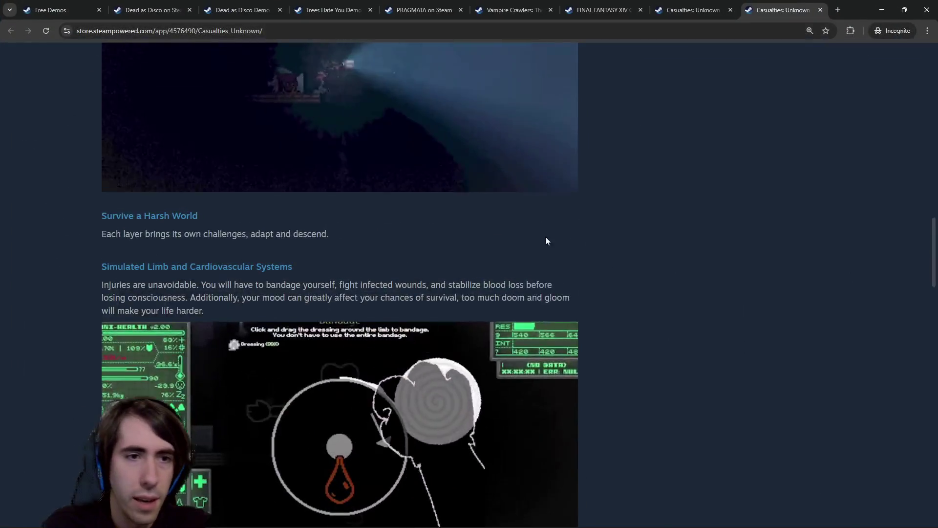
scroll(546, 236, "up", 15)
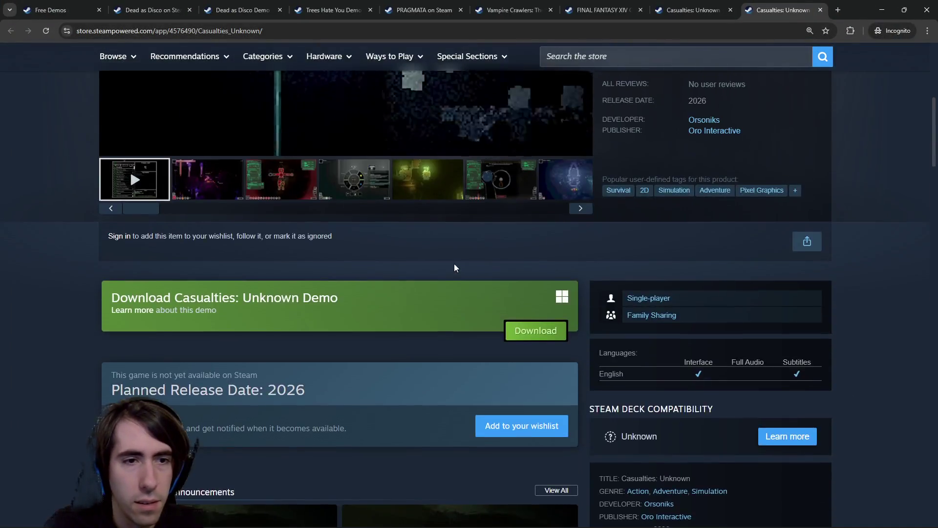
Scroll through the Casualties: Unknown Demo store page's description for reference.
scroll(453, 263, "down", 15)
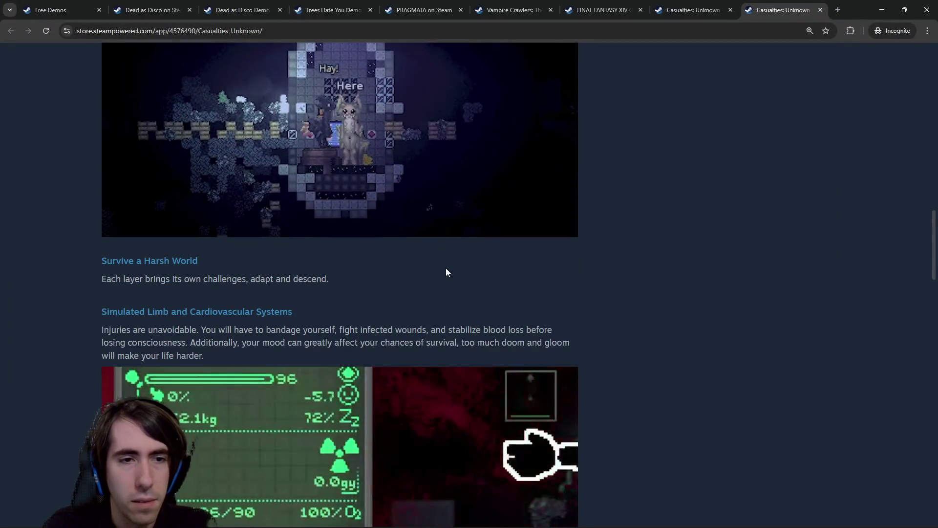
scroll(446, 272, "down", 15)
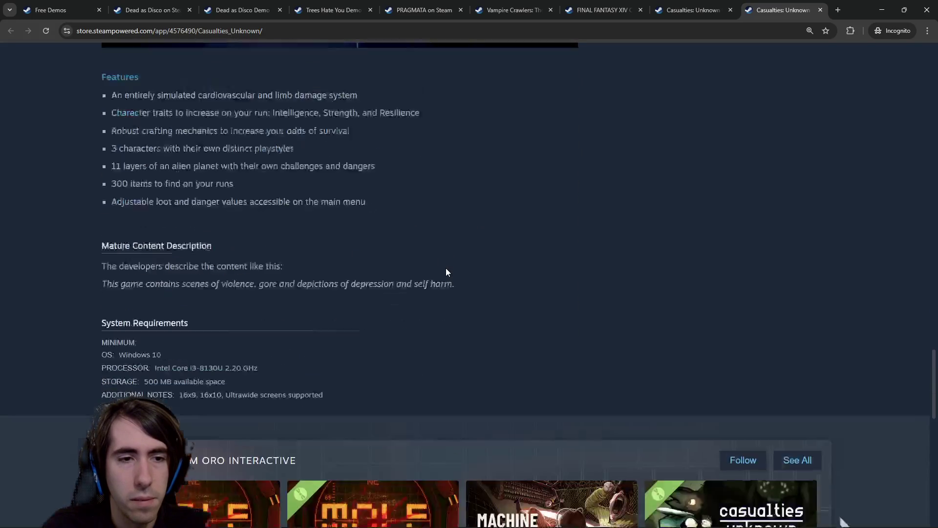
scroll(446, 272, "up", 20)
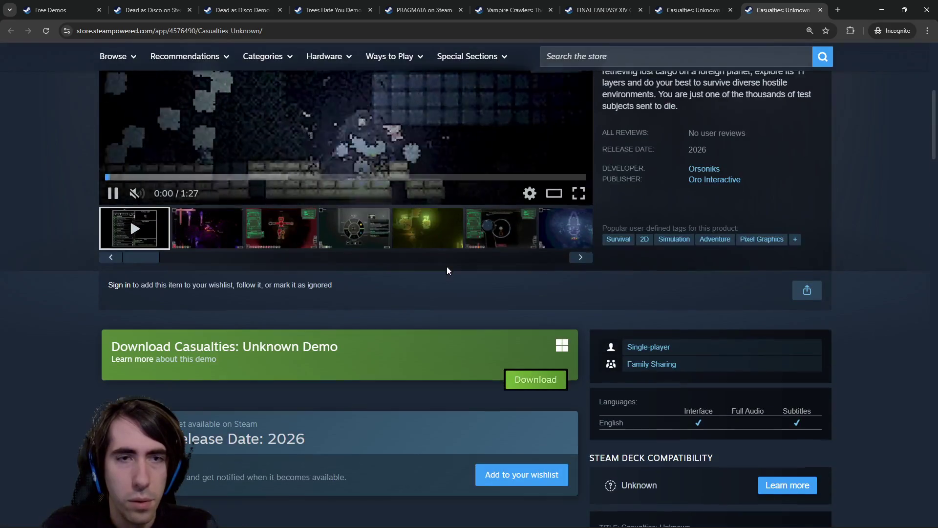
key("ctrl+shift+Tab")
scroll(497, 145, "down", 15)
scroll(326, 283, "up", 5)
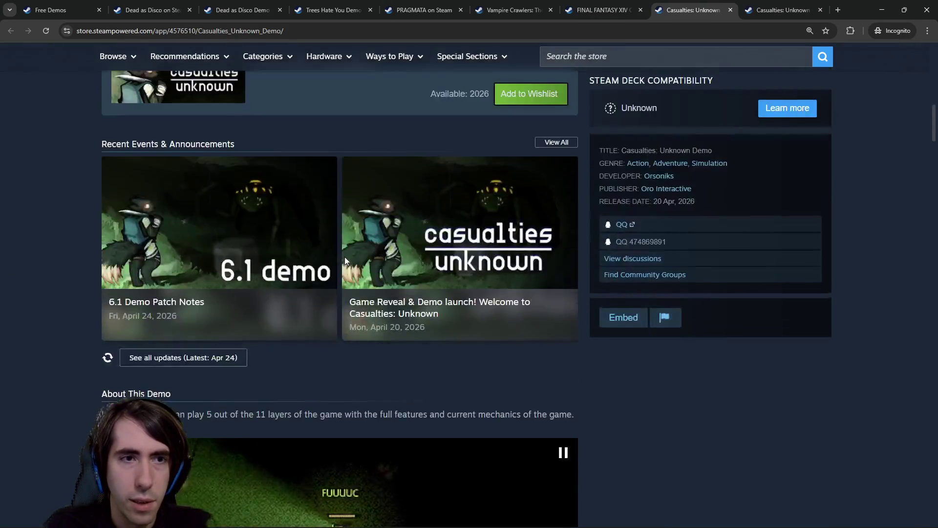
scroll(345, 257, "down", 5)
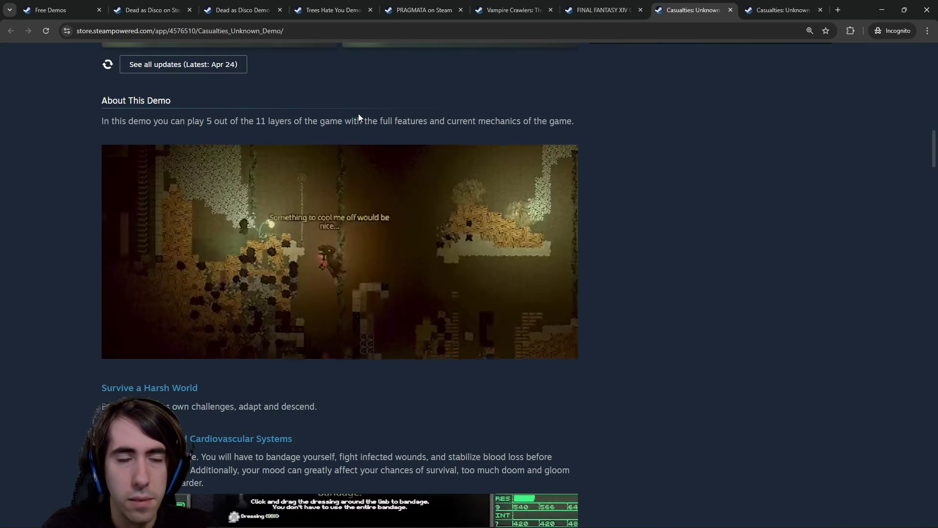
Open the Dead as Disco Demo store page and read its opening description and demo heading.
left_click(598, 10)
left_click(218, 12)
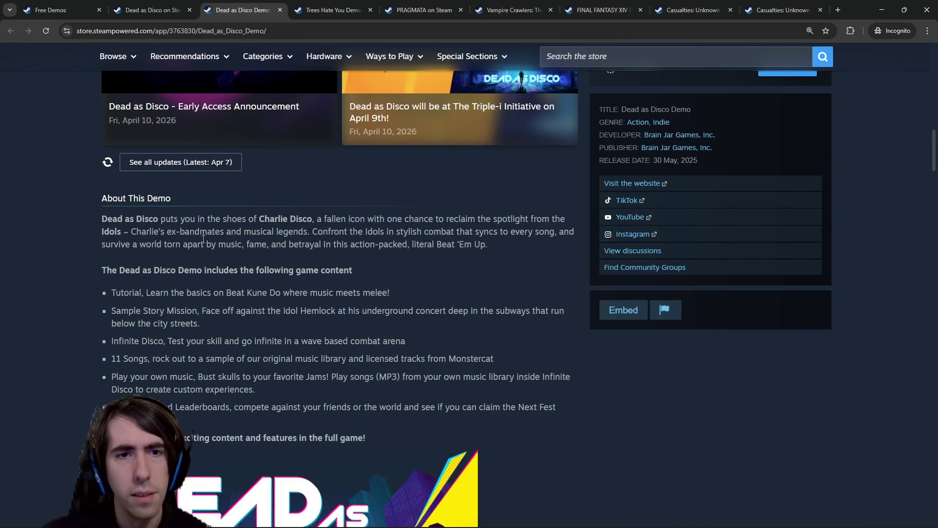
left_click_drag(175, 219, 275, 219)
left_click(274, 219)
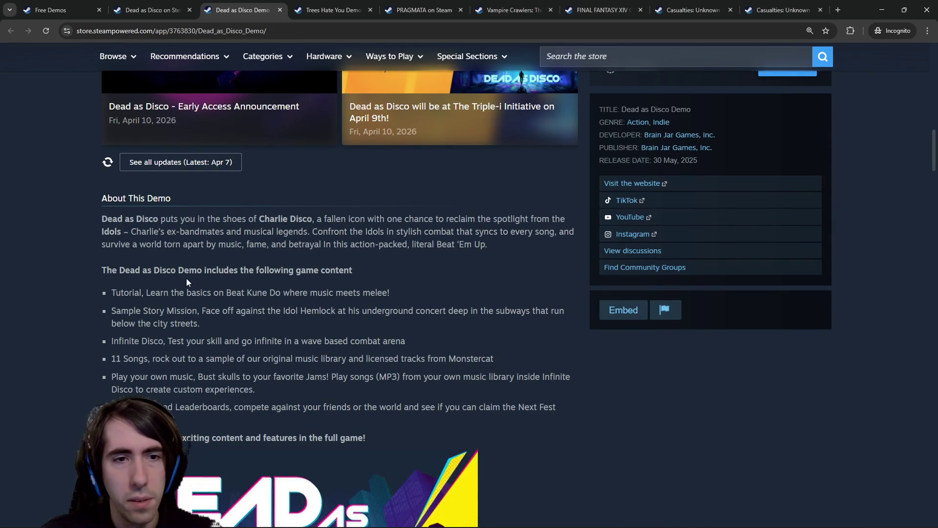
left_click_drag(128, 265, 103, 268)
left_click(192, 258)
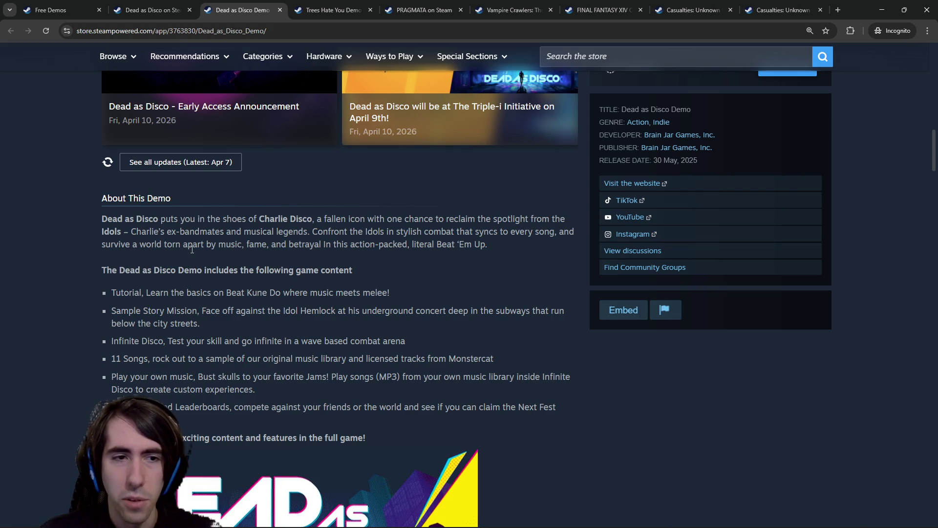
Read the Dead as Disco demo bullets (Tutorial, Sample Story Mission, Infinite Disco, 11 Songs), then minimize the browser.
scroll(189, 256, "down", 1)
left_click_drag(125, 244, 365, 245)
left_click(395, 222)
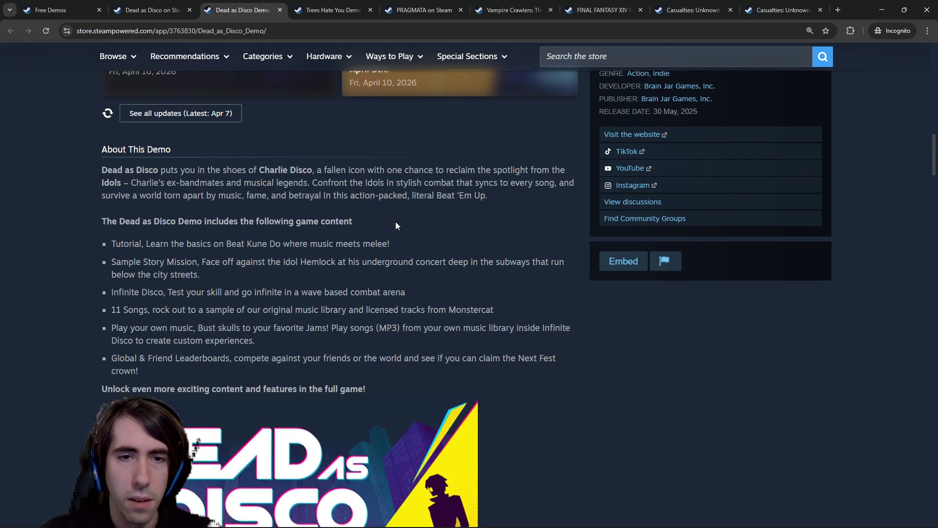
left_click_drag(121, 256, 292, 273)
left_click(287, 274)
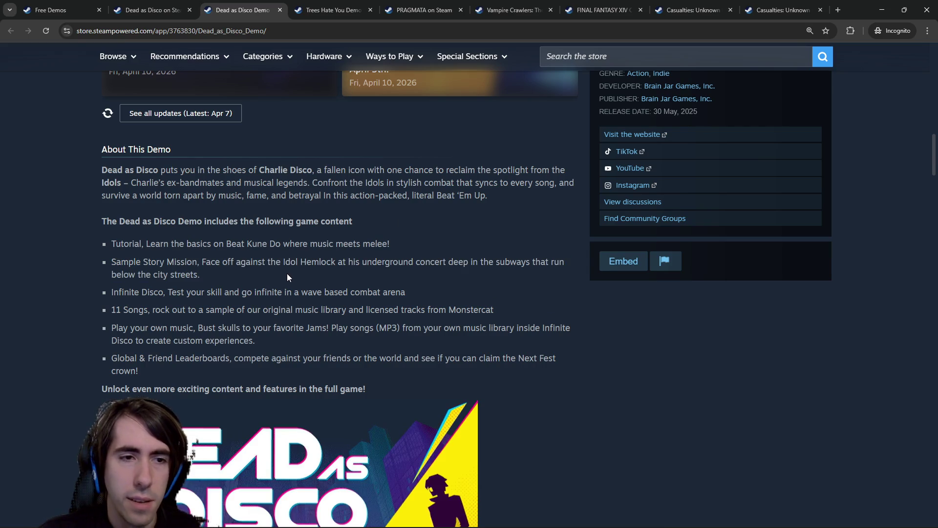
mouse_move(120, 291)
left_mouse_down()
mouse_move(157, 292)
mouse_move(221, 340)
left_mouse_up()
left_click(155, 292)
left_click(208, 327)
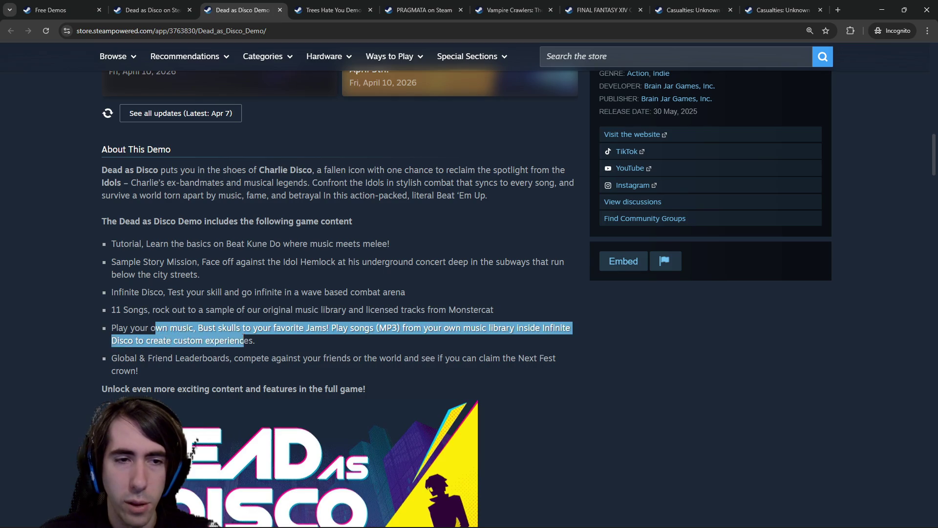
left_click(222, 340)
left_click(882, 10)
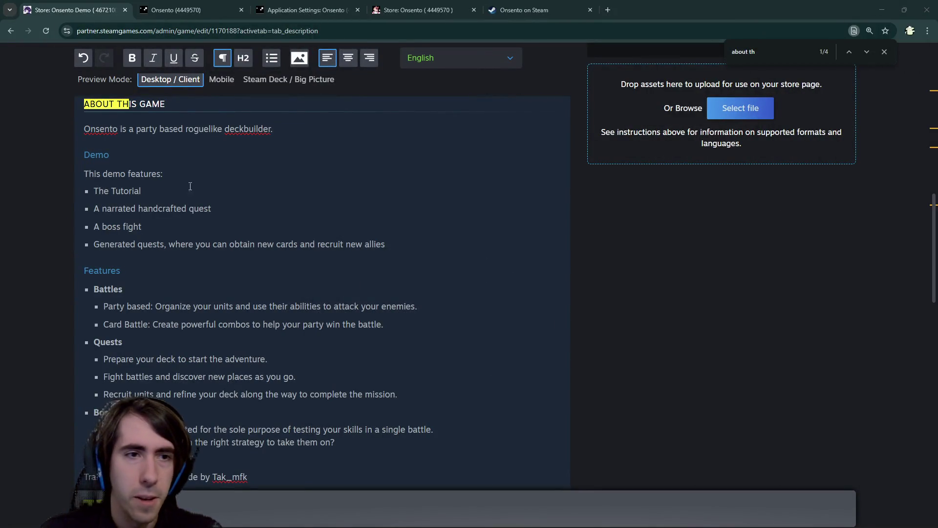
Extend the boss fight bullet to read 'A boss fight, challenging what you've learned'.
left_click(153, 194)
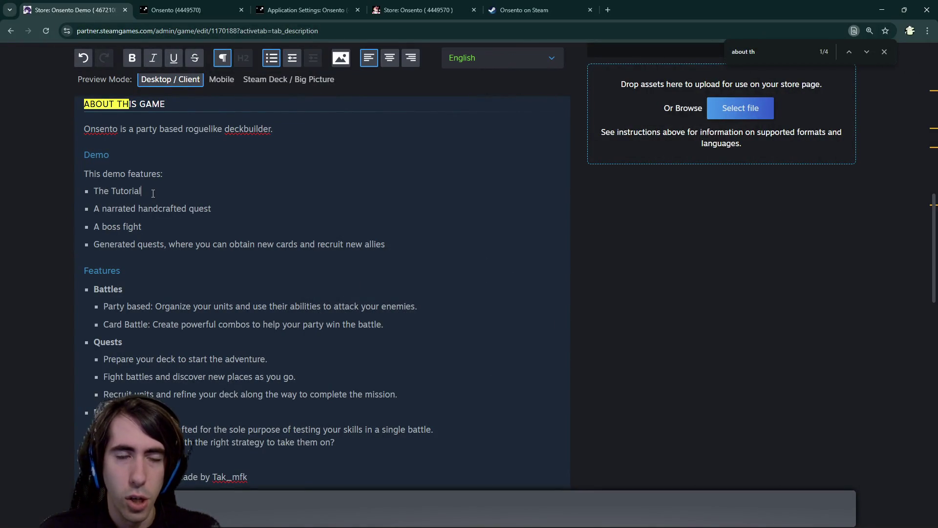
left_click(212, 202)
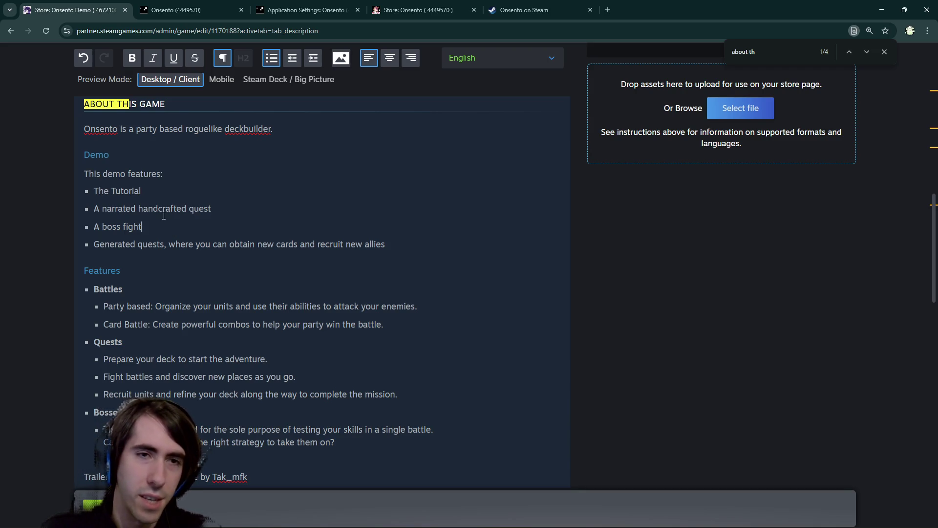
type(", ch")
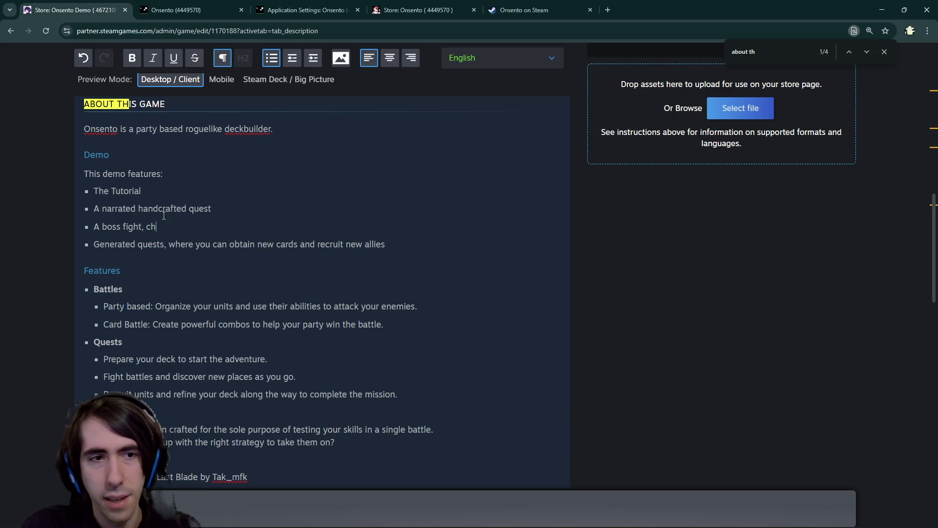
type("allenging y")
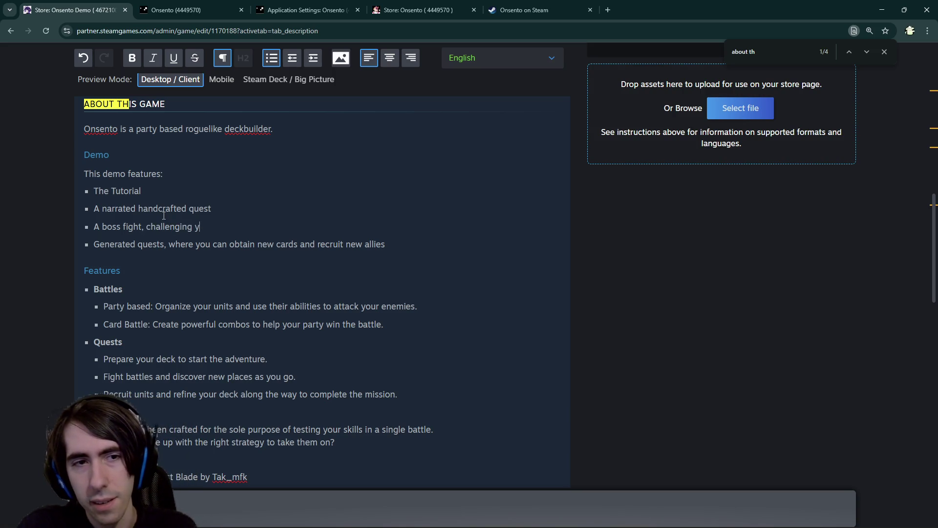
type("our skill")
key("ctrl+BackSpace")
key("ctrl+BackSpace")
type("wh")
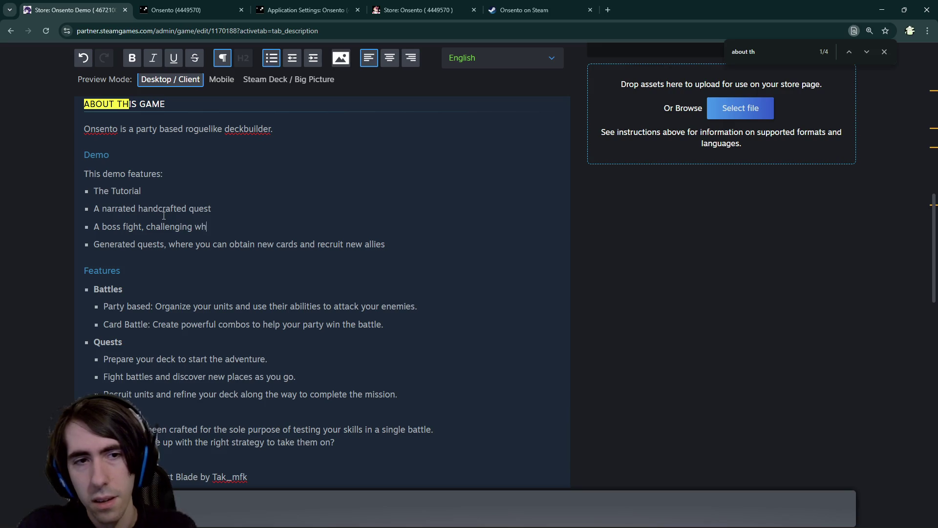
type("at you've learned")
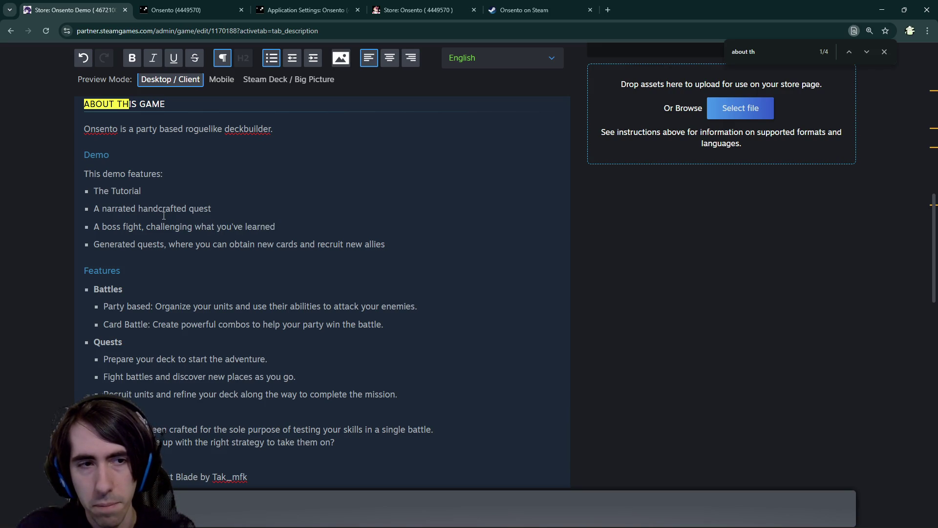
Extend The Tutorial bullet to read 'The Tutorial, introducing you to the game mechanics'.
key("Up")
type("int")
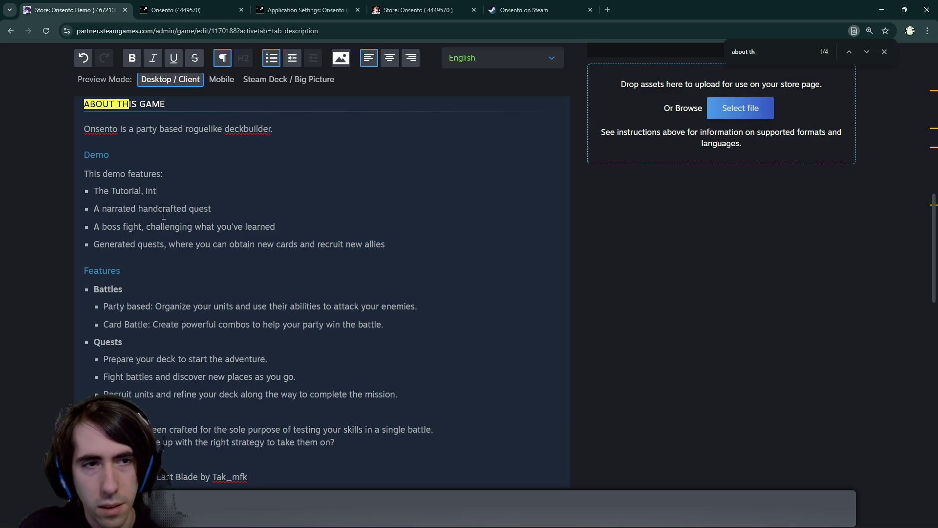
type("roducing")
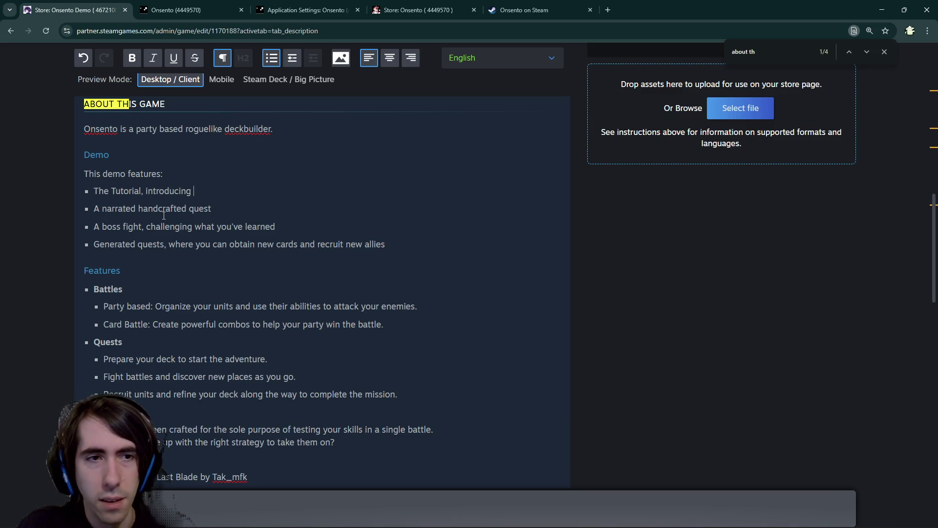
type("you to the game")
key("ctrl+BackSpace")
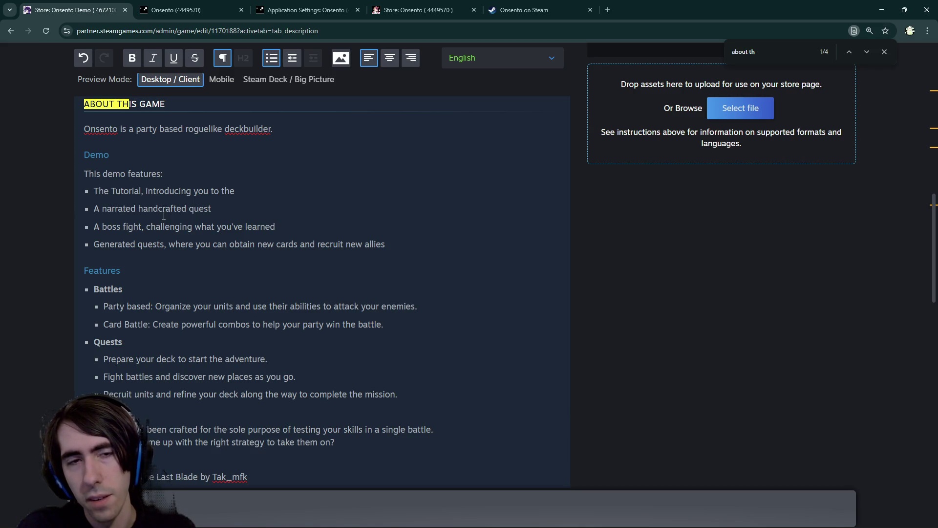
type("game mechani")
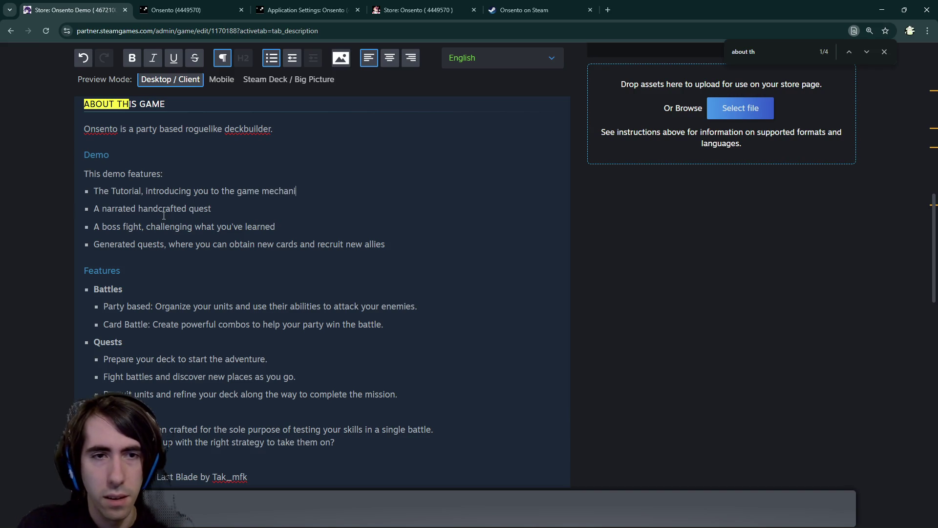
type("cs")
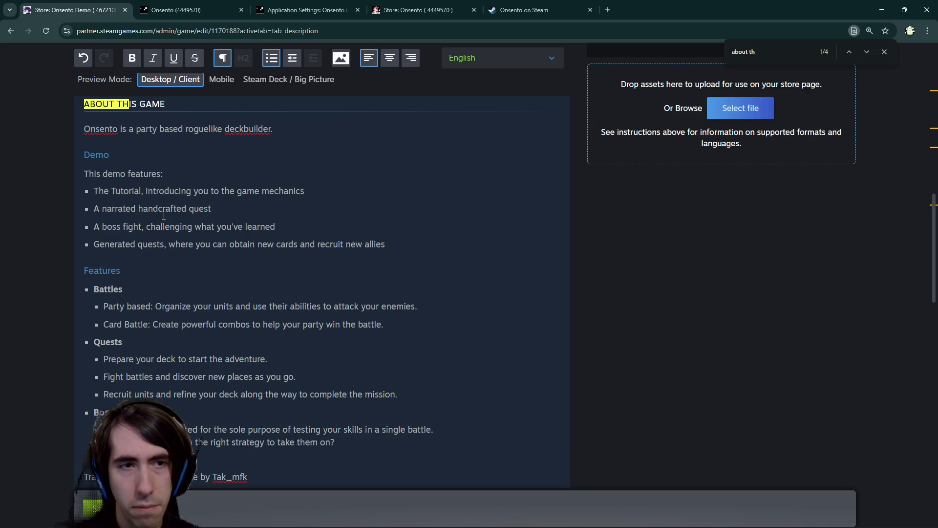
left_click(163, 215)
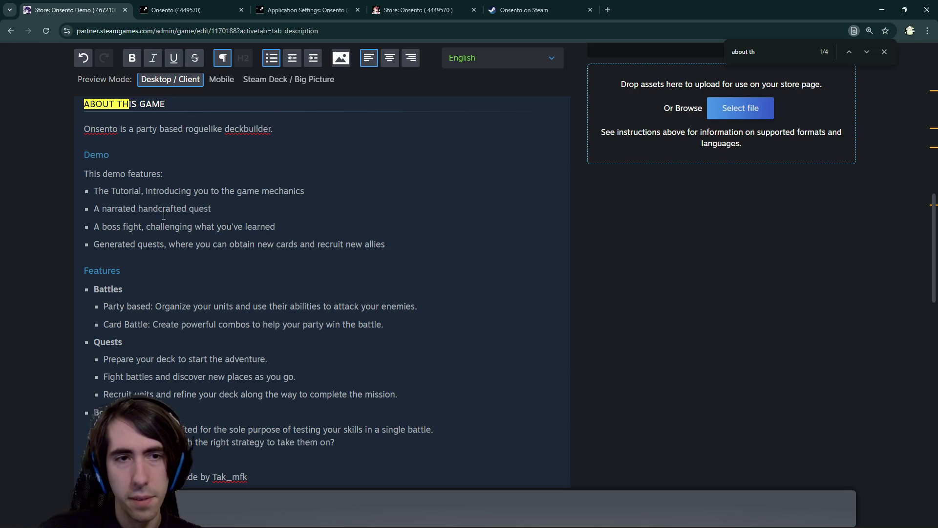
Append ', ... strategy' as placeholder text to the narrated handcrafted quest bullet.
type(",")
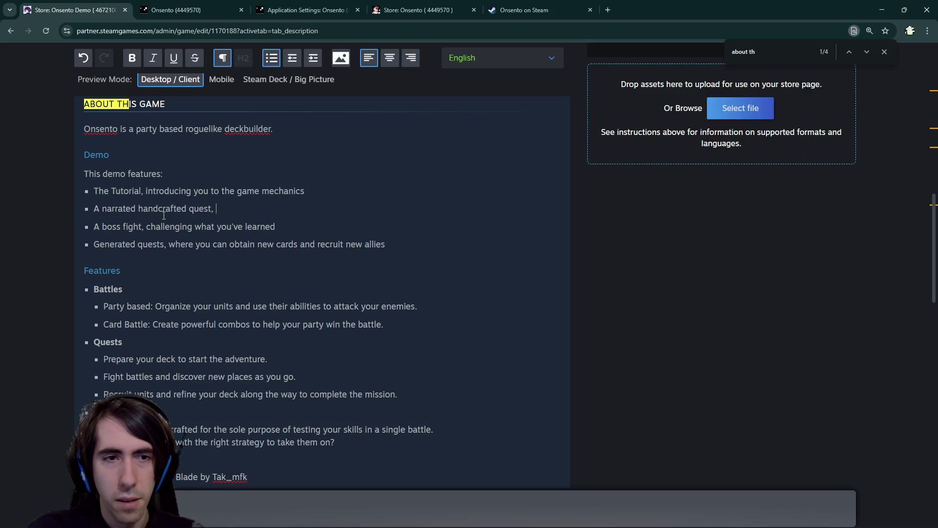
key("BackSpace")
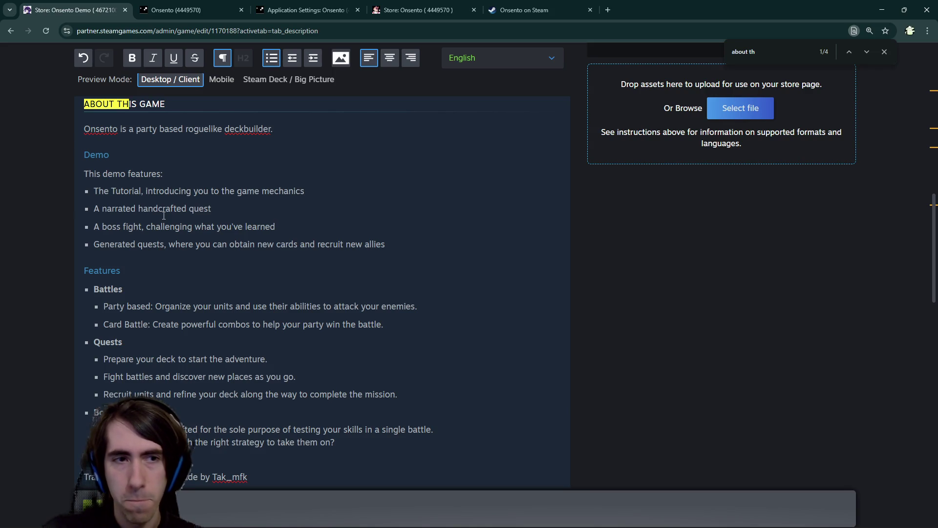
type(", ")
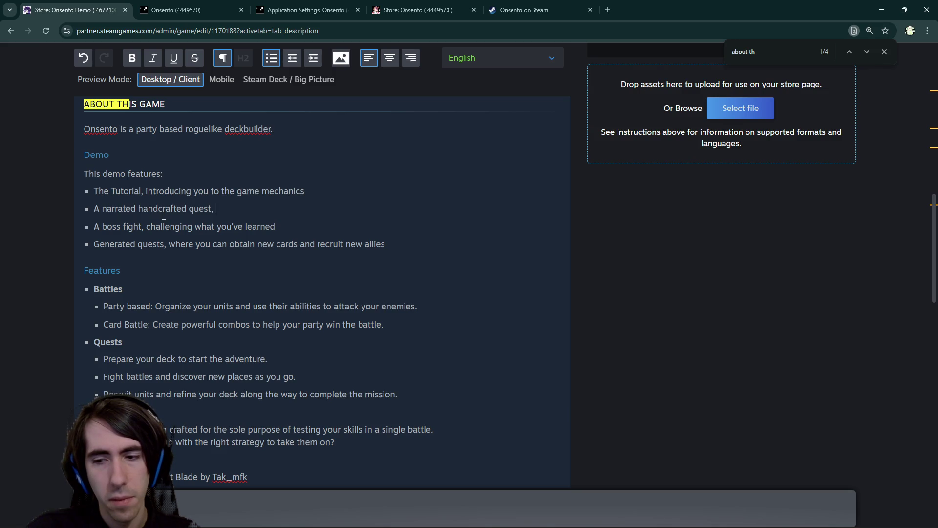
type("deepening")
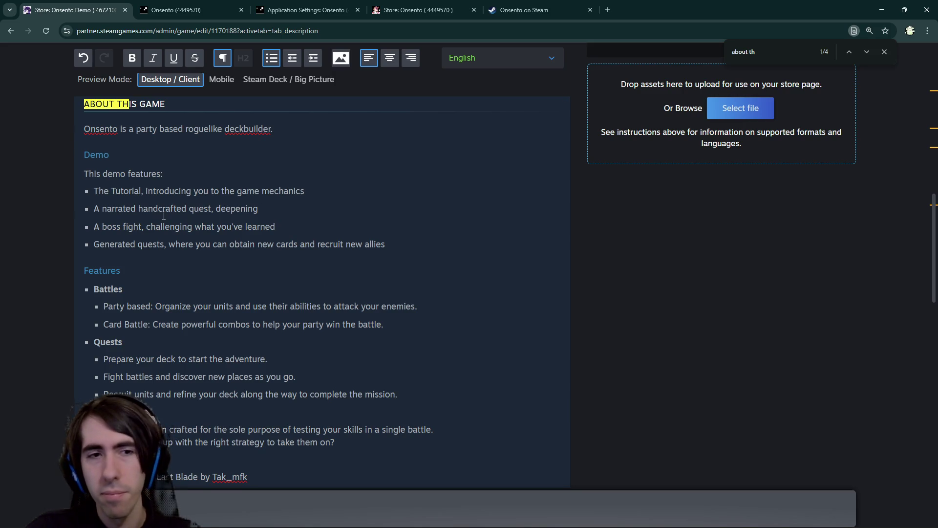
key("ctrl+BackSpace")
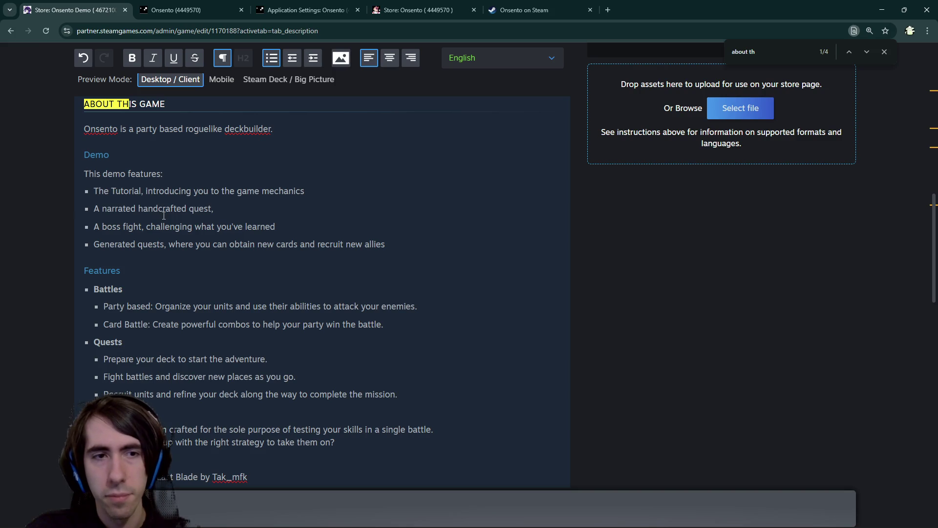
type(" strategy")
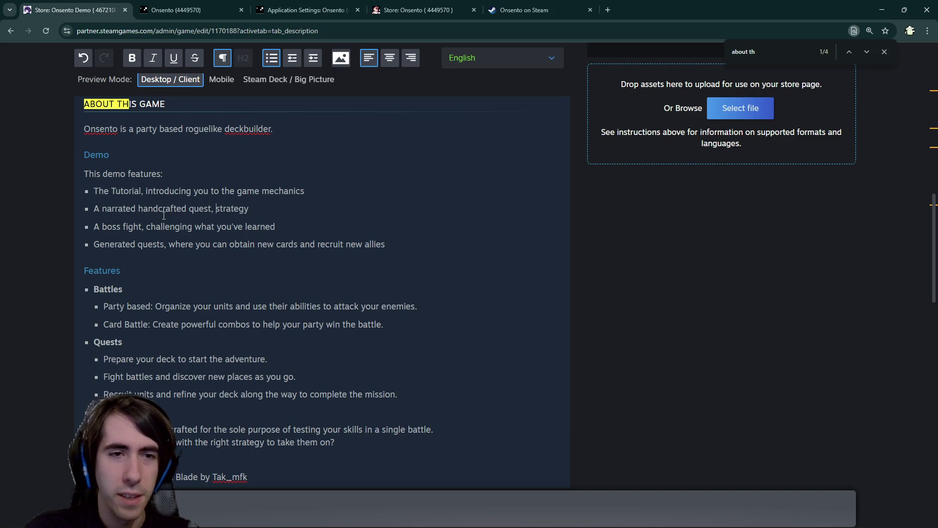
type("...")
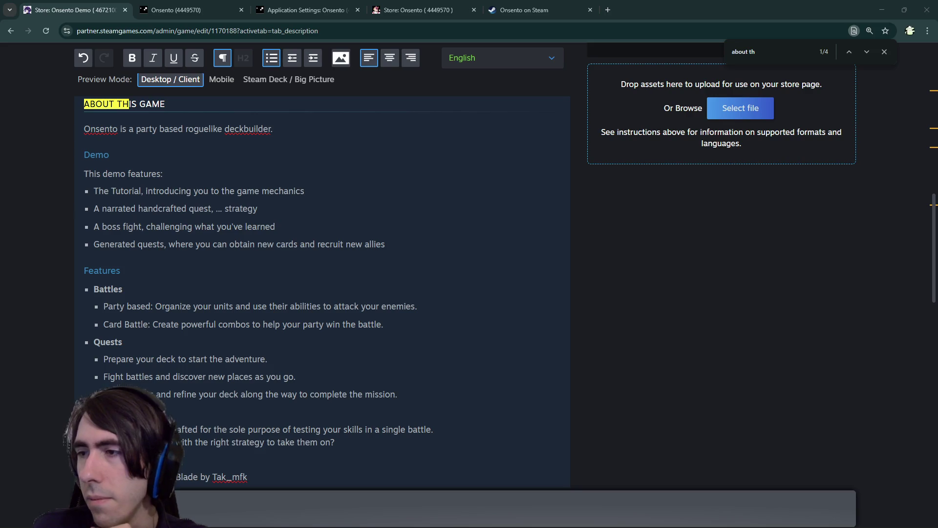
left_click(217, 138)
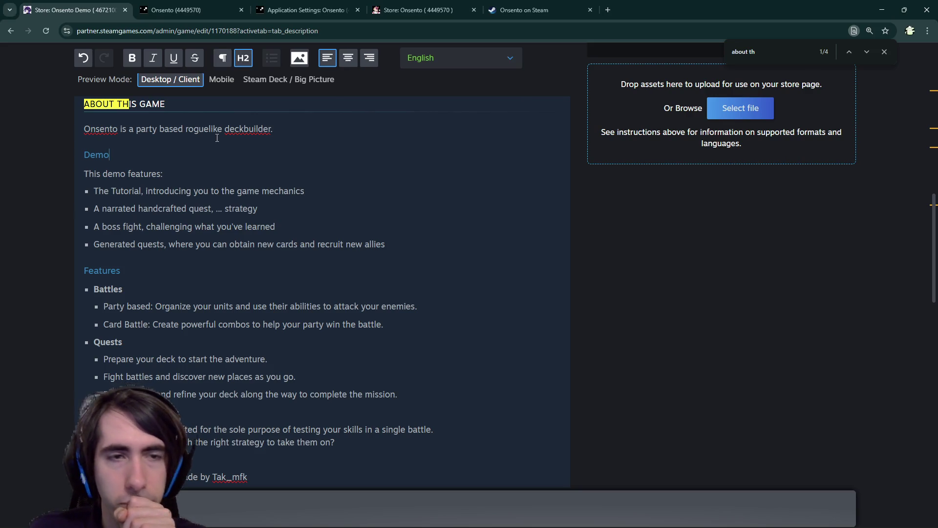
Return to the store page editor and select the '...' placeholder in the quest bullet.
left_click(320, 130)
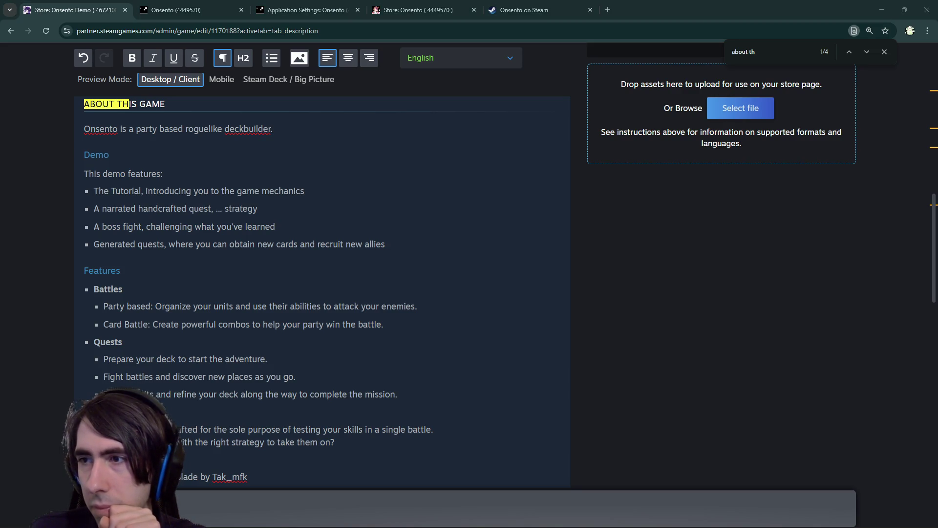
key("alt+Tab")
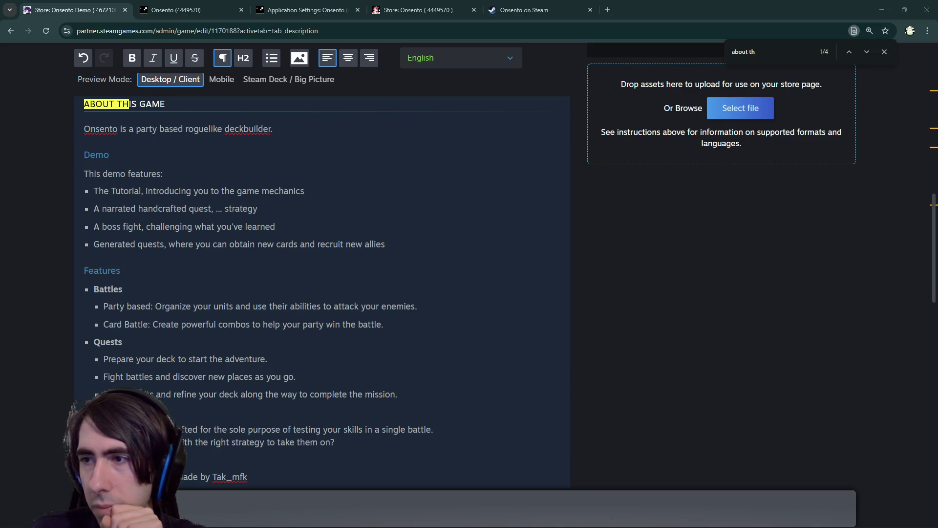
key("alt+Tab")
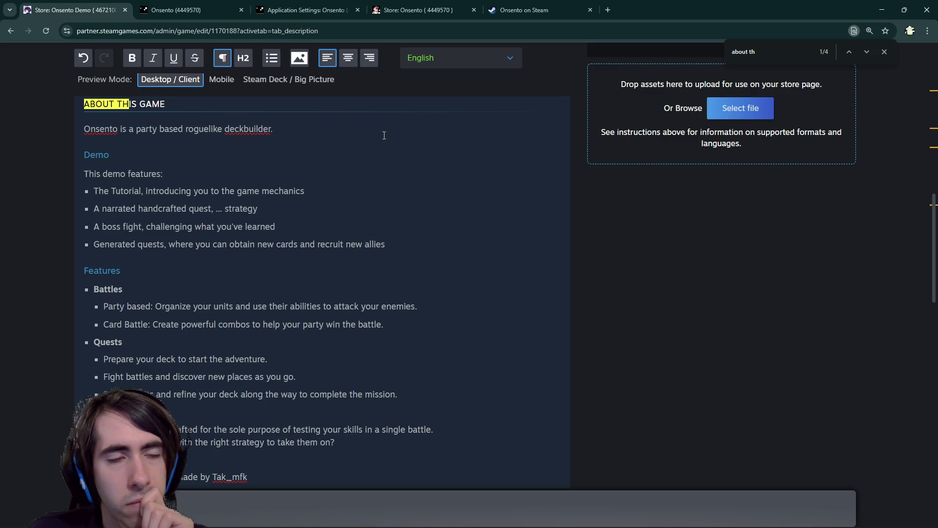
left_click(336, 210)
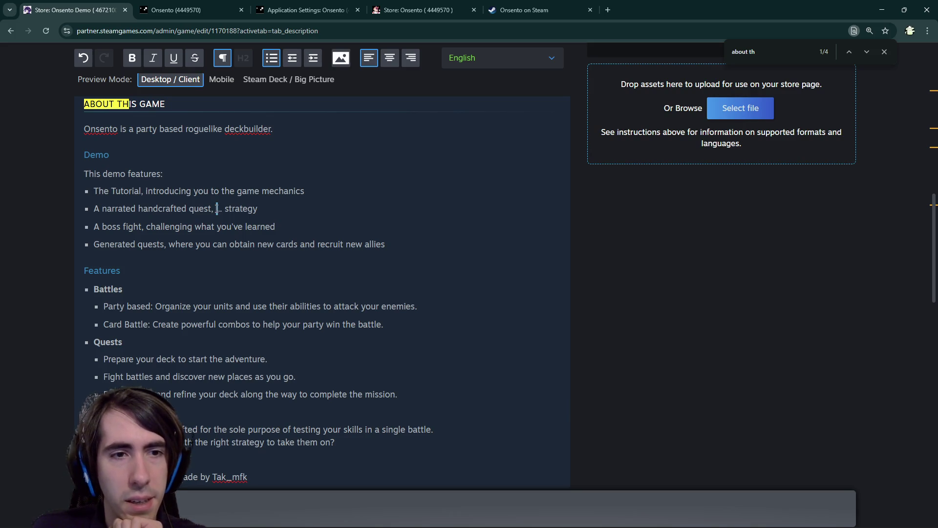
triple_click(216, 208)
left_click(216, 208)
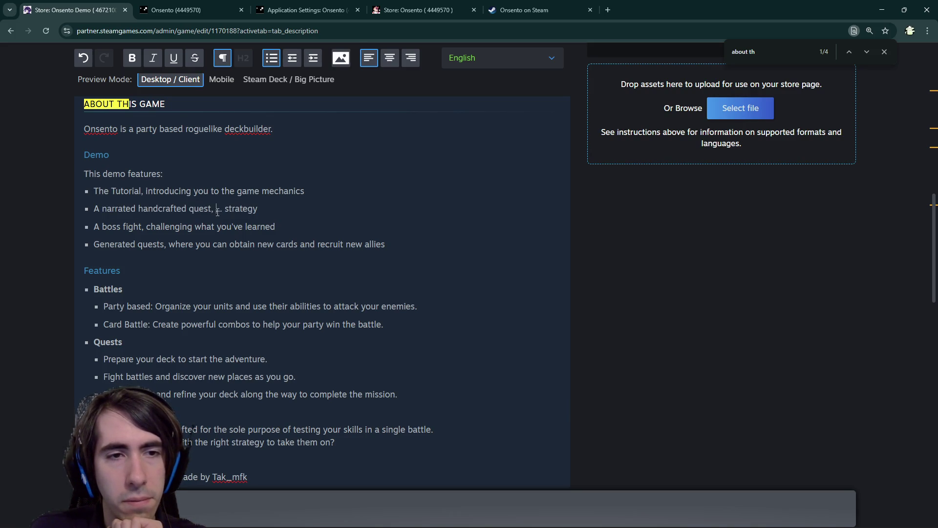
left_click_drag(216, 210, 225, 212)
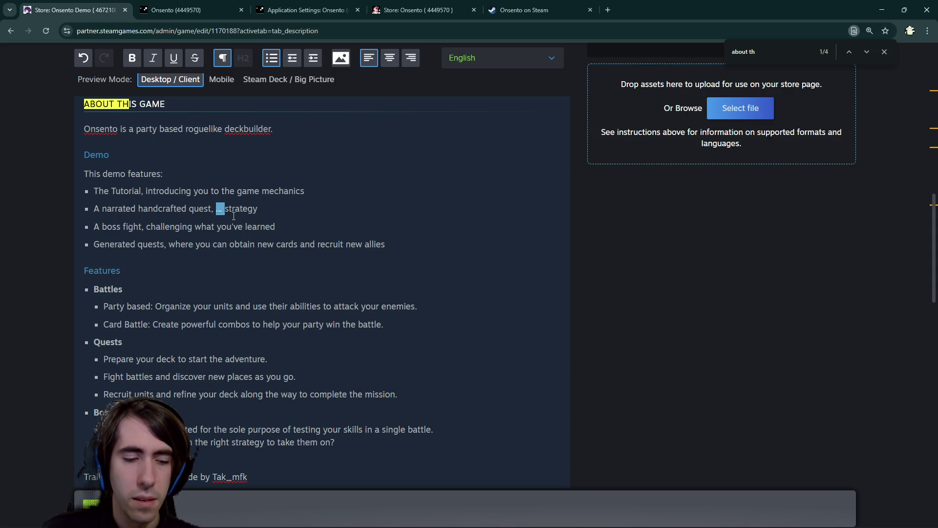
Reword the quest bullet to 'A narrated handcrafted quest, where you can deepen your strategy'.
type("where you cna")
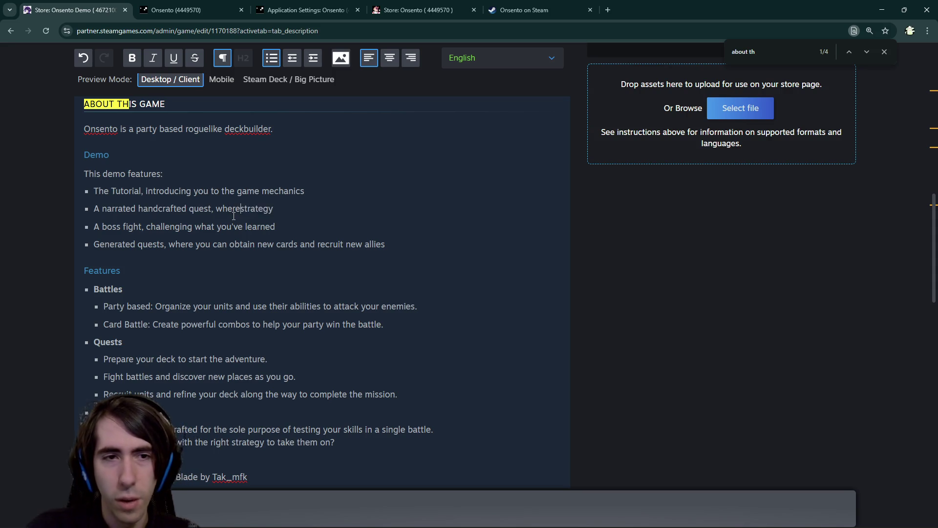
key("BackSpace")
key("BackSpace")
key("BackSpace")
type("can ")
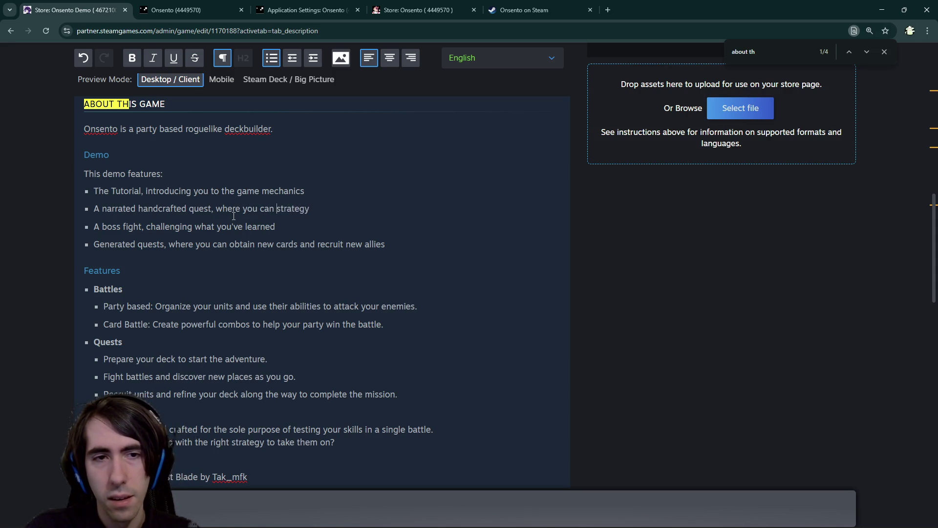
type("best")
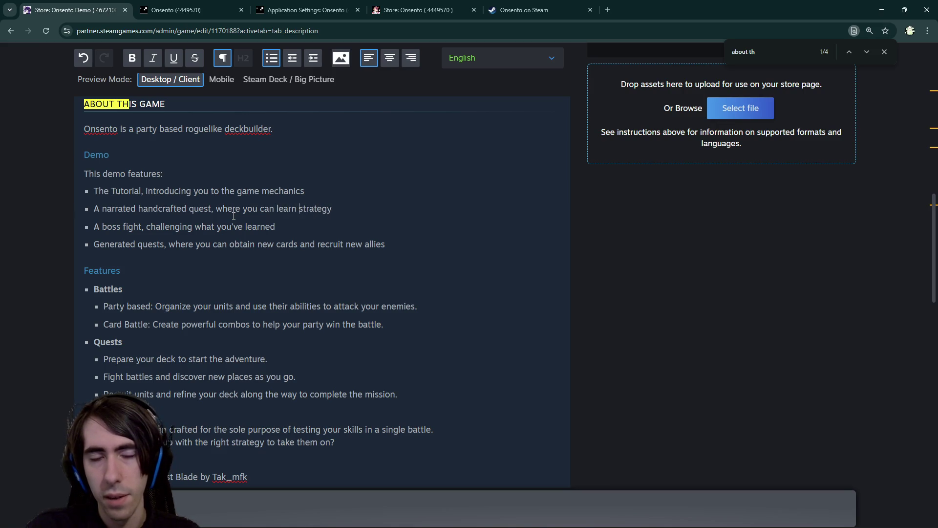
key("BackSpace")
key("BackSpace")
key("BackSpace")
type("learn more about ")
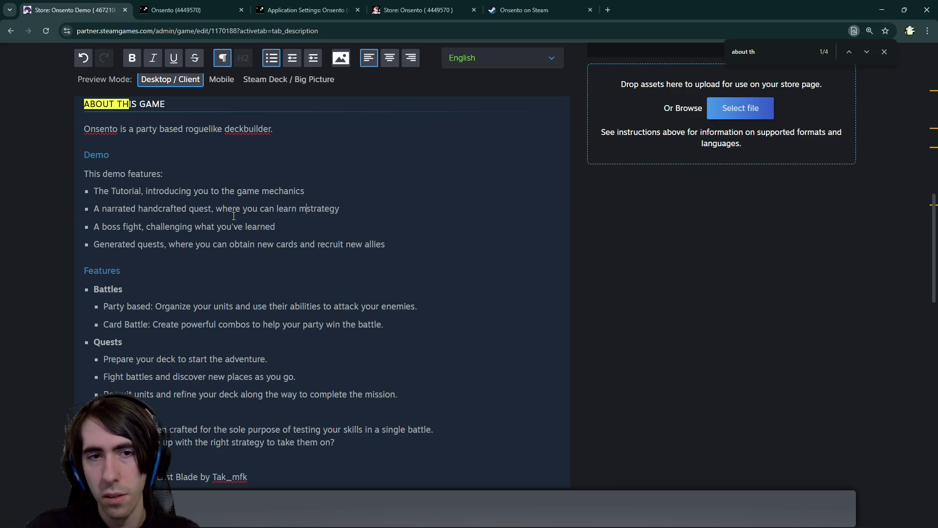
type("th")
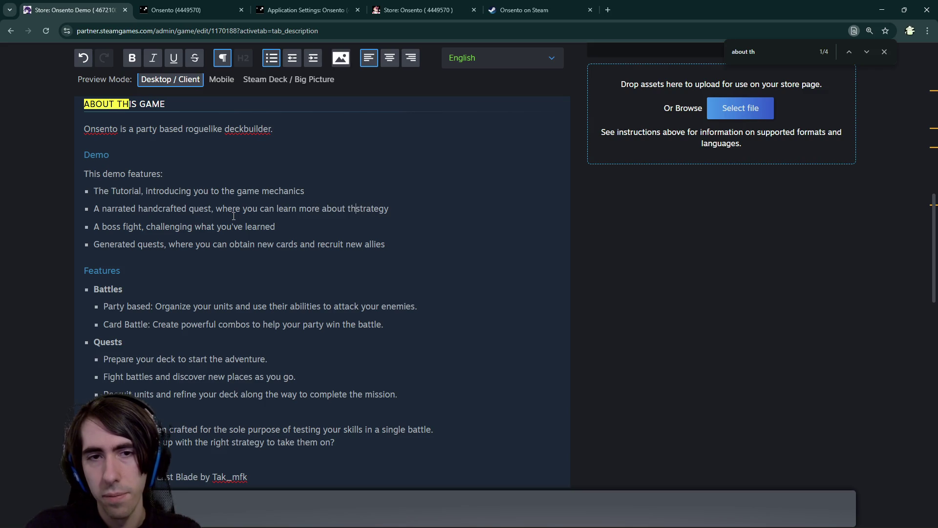
key("BackSpace")
key("BackSpace")
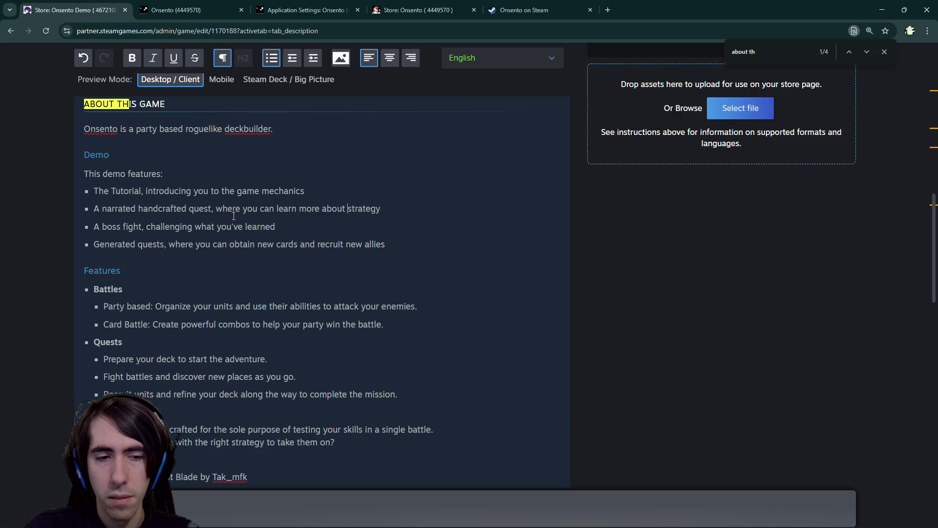
key("ctrl+BackSpace")
key("ctrl+BackSpace")
key("ctrl+BackSpace")
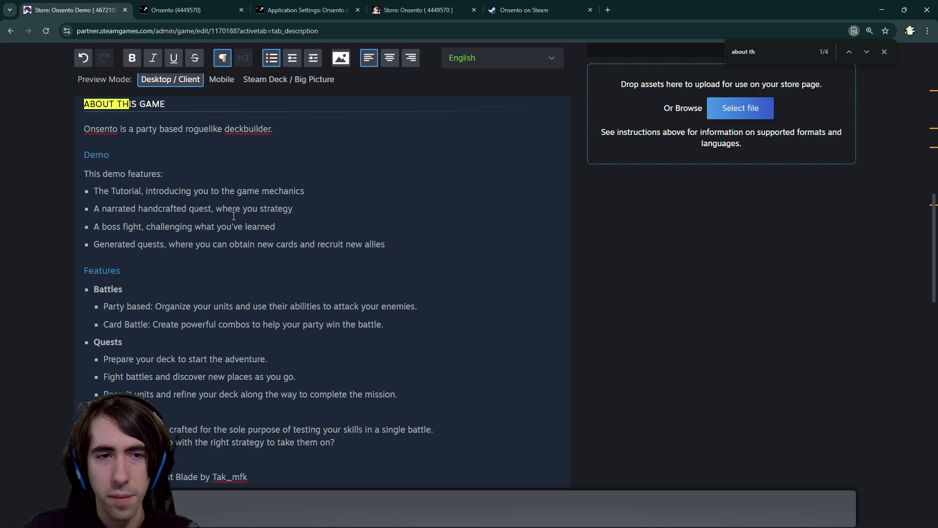
type("can deepen ")
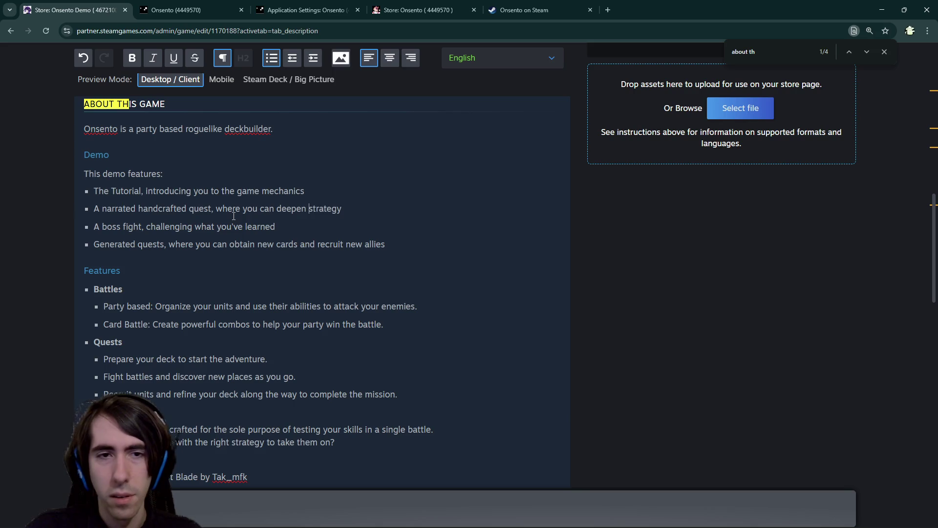
type("your")
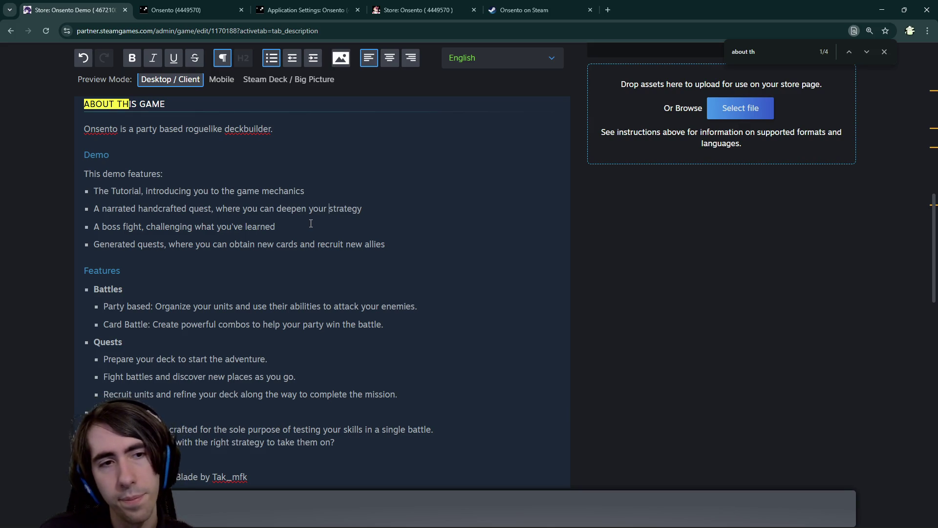
key("shift+Home")
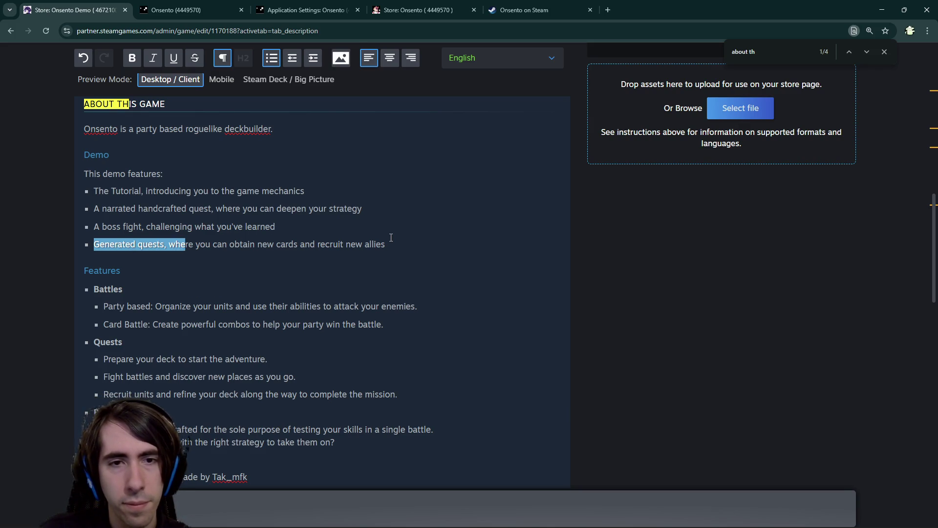
key("ctrl+shift+Left")
key("ctrl+shift+Left")
left_click(398, 252)
scroll(398, 252, "down", 2)
Scroll the description editor, glance at Godot, then return to the Publish page's View Diffs.
scroll(398, 253, "up", 3)
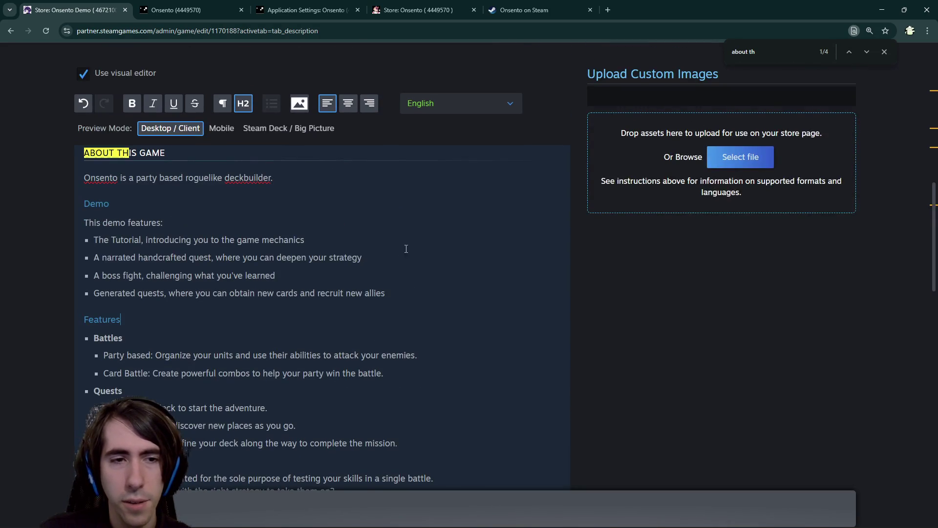
scroll(608, 304, "down", 4)
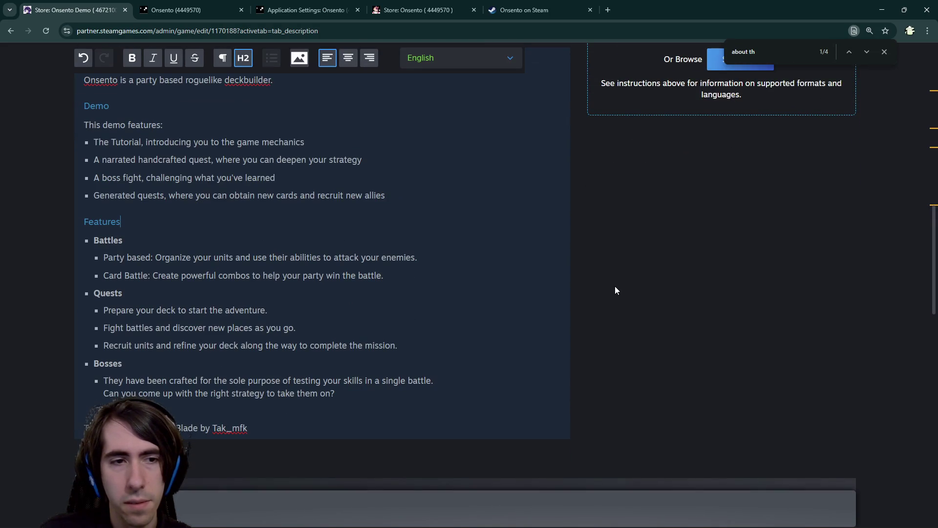
scroll(614, 287, "up", 5)
scroll(320, 301, "down", 2)
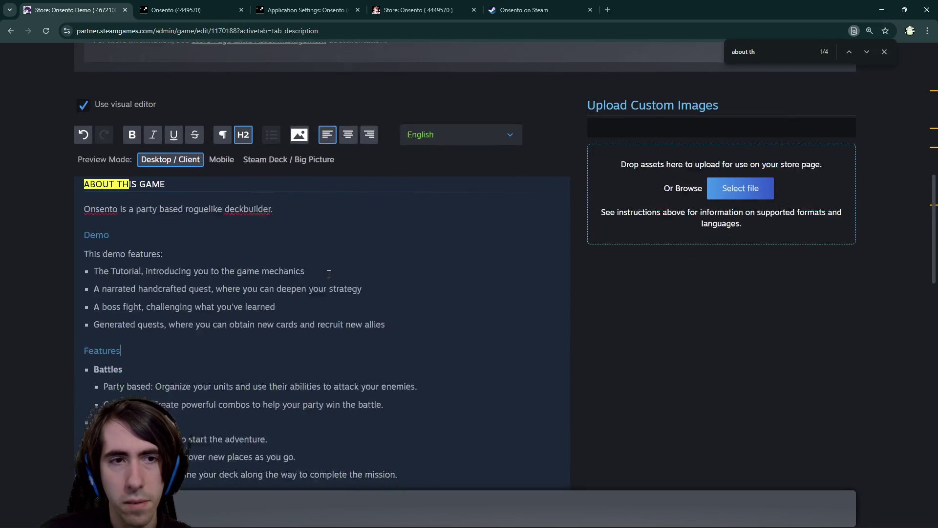
key("alt+Tab")
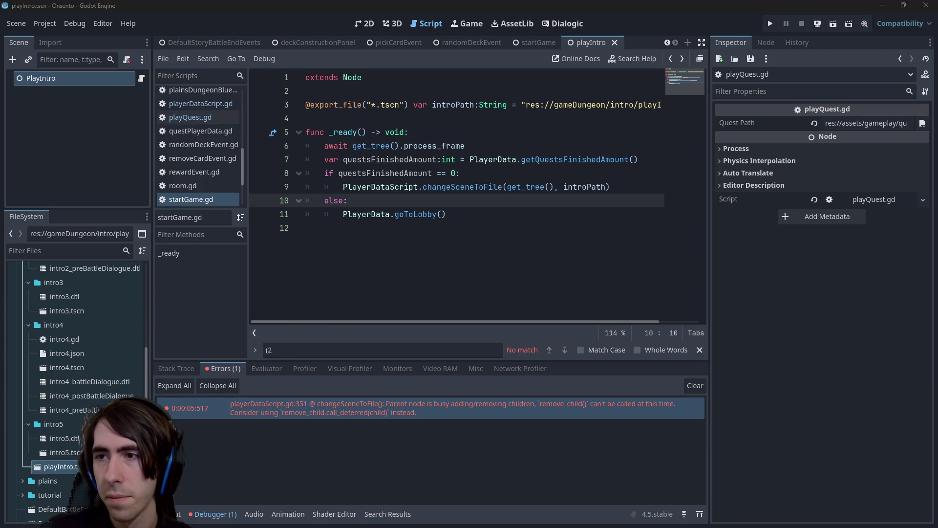
key("alt+Tab")
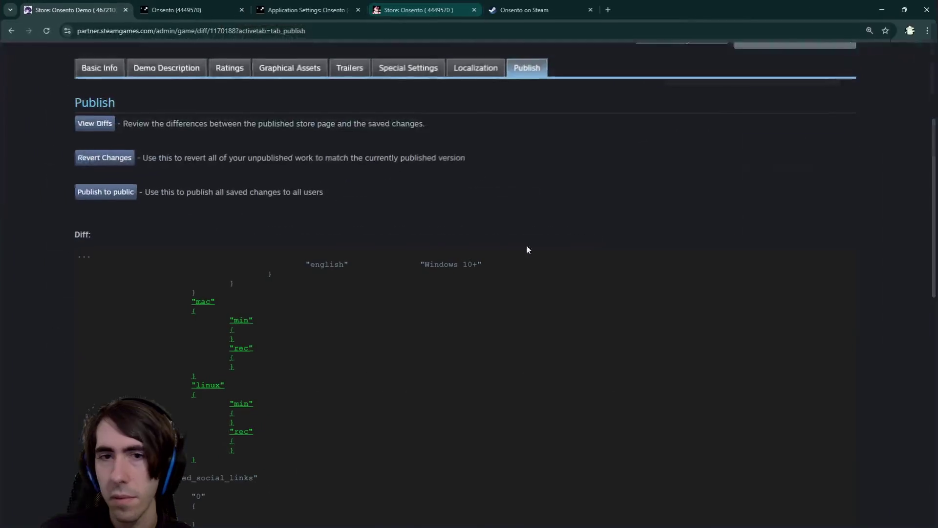
scroll(526, 339, "down", 1)
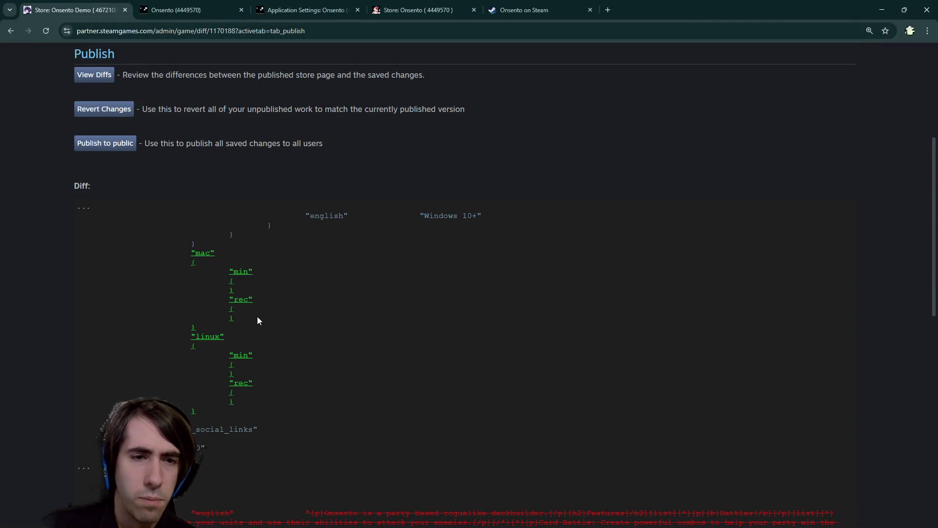
scroll(259, 328, "down", 3)
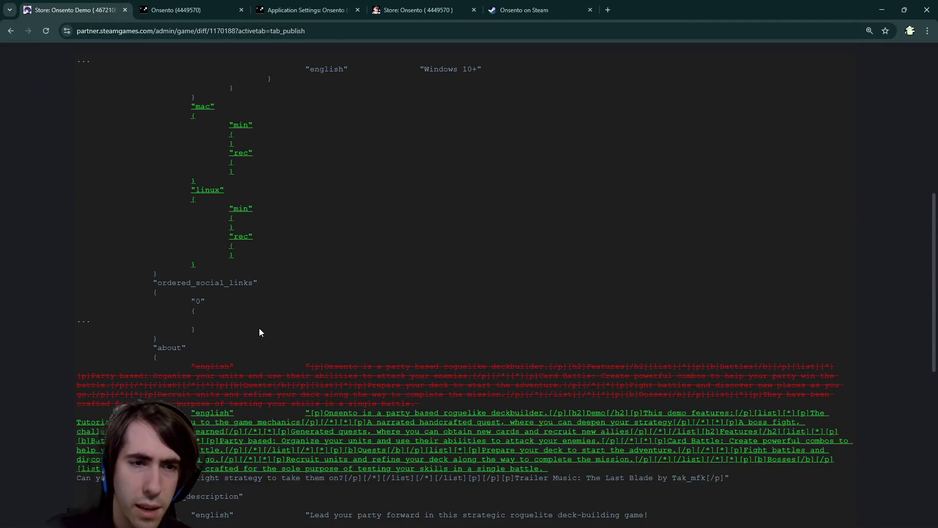
scroll(259, 333, "down", 3)
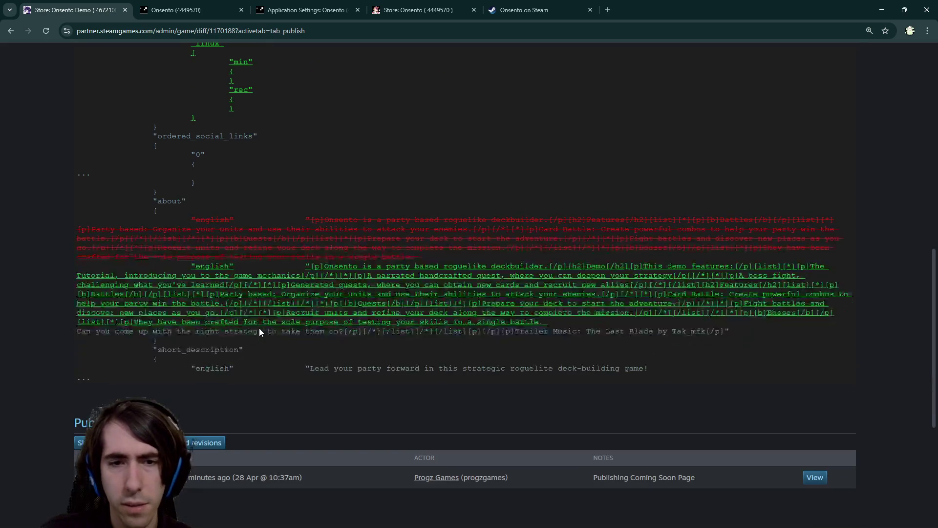
scroll(259, 332, "up", 1)
scroll(260, 331, "down", 1)
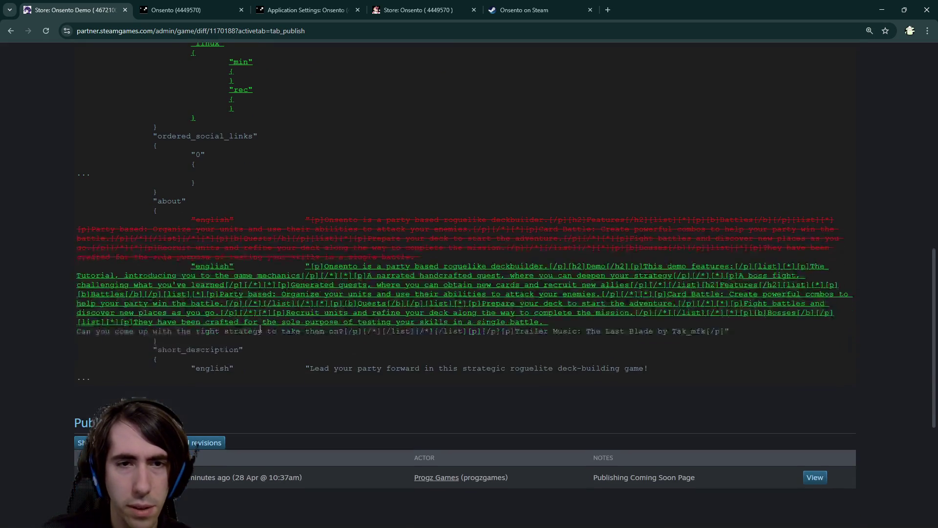
scroll(259, 330, "up", 6)
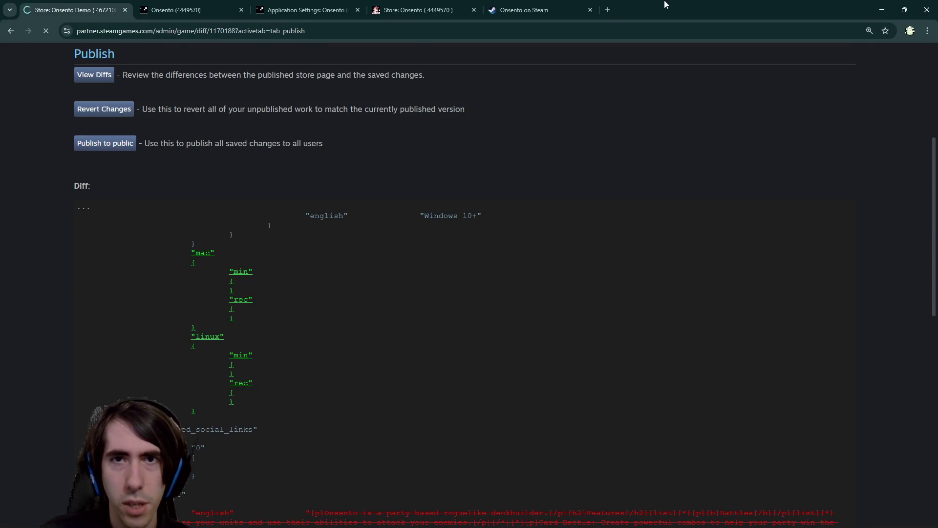
key("alt+Tab")
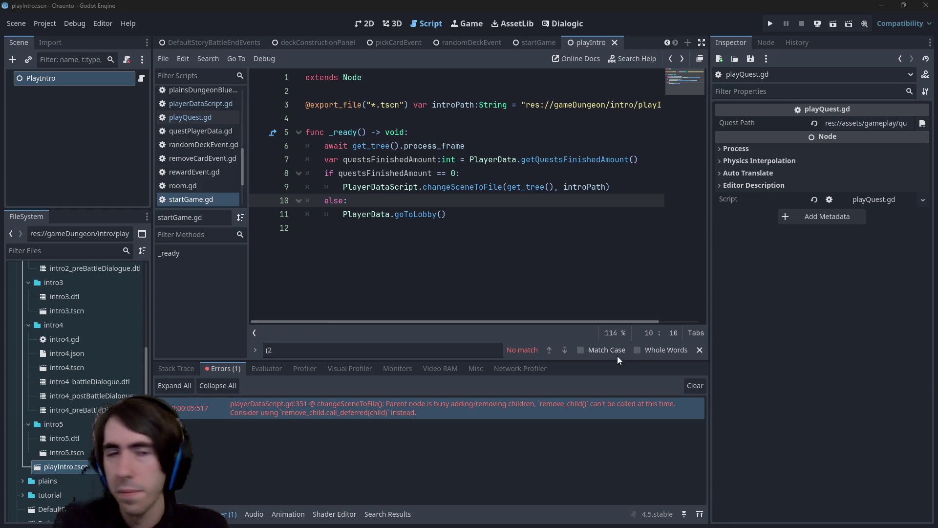
right_click(451, 230)
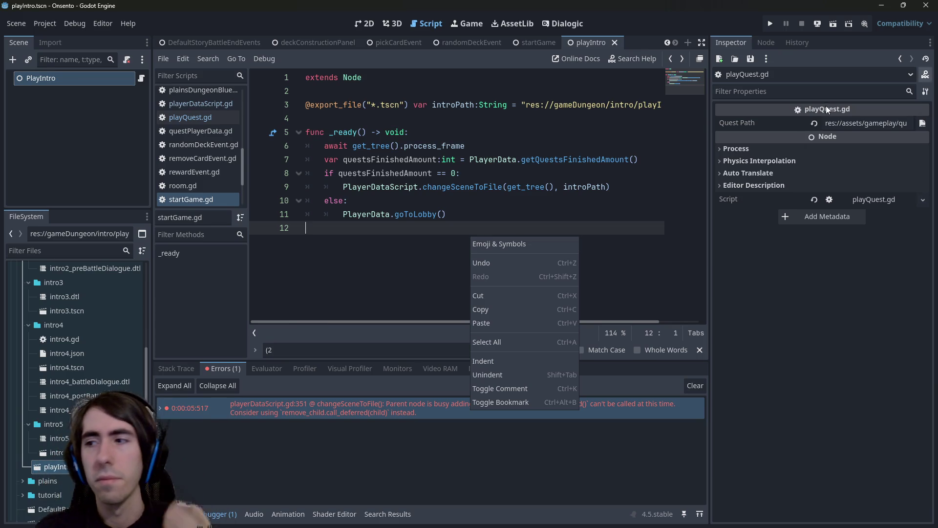
key("Escape")
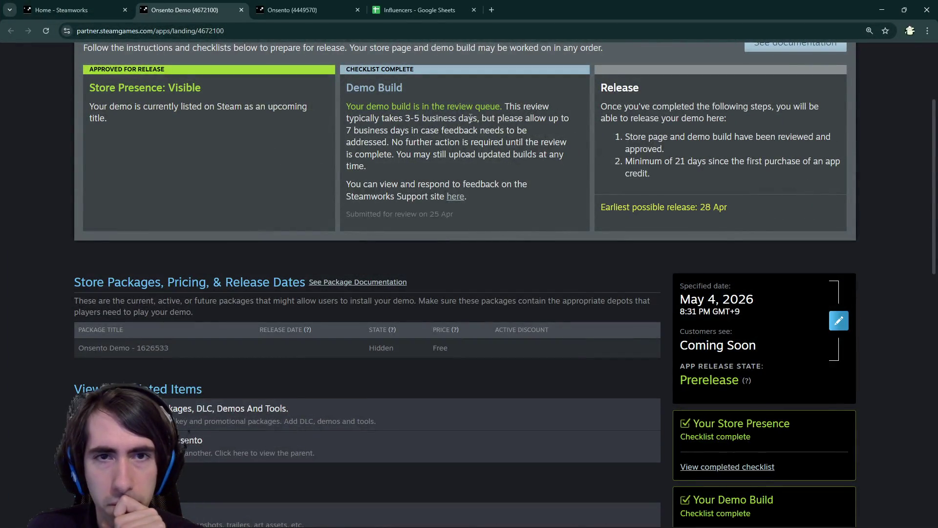
Read the demo review notice, open the Steam Support feedback link in a background tab, return to Godot.
left_click_drag(446, 106, 545, 142)
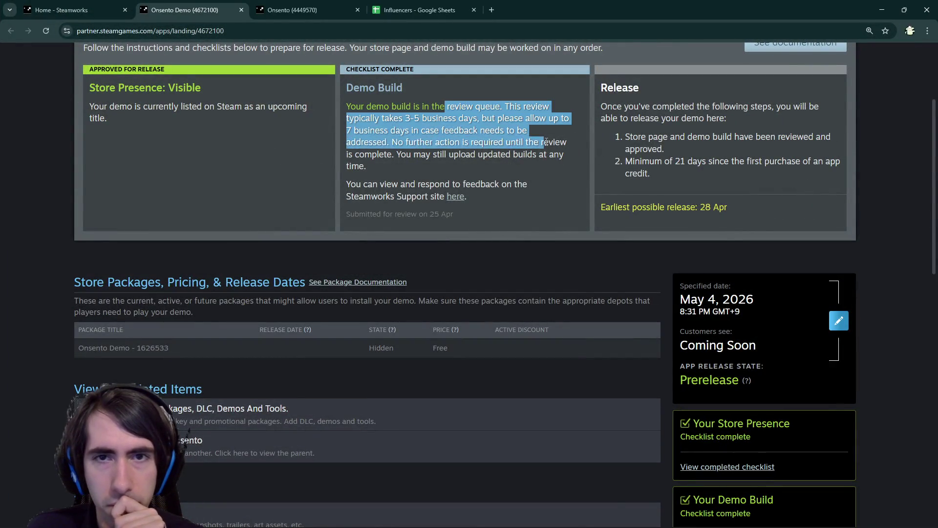
left_click(546, 142)
left_click_drag(114, 107, 265, 121)
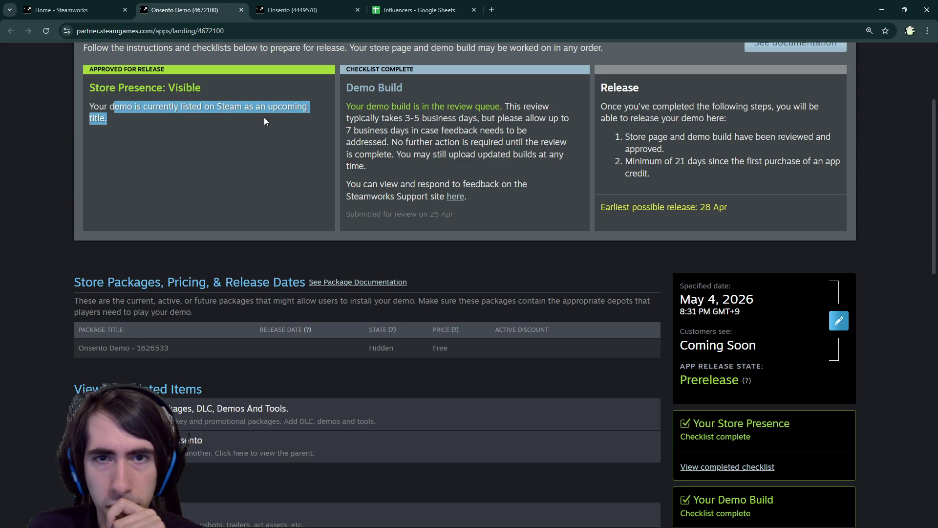
left_click_drag(493, 118, 567, 146)
left_click(567, 146)
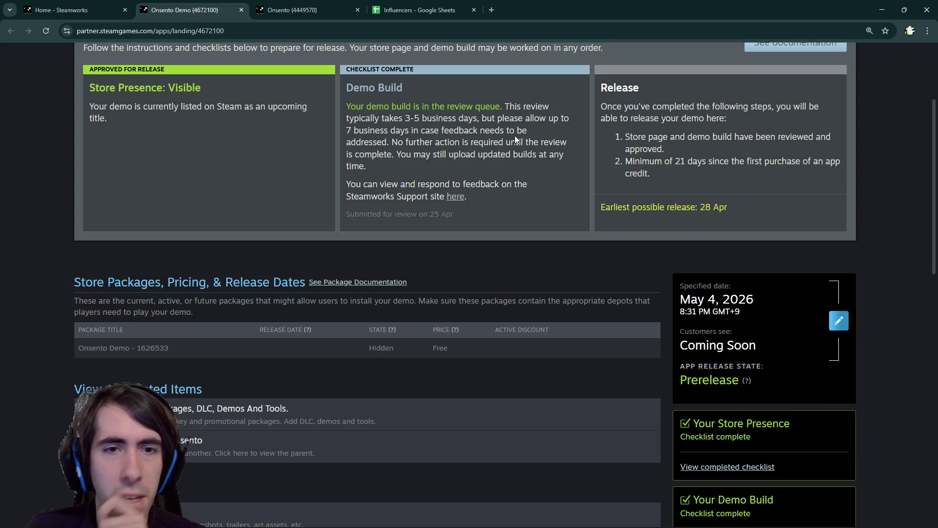
middle_click(456, 196)
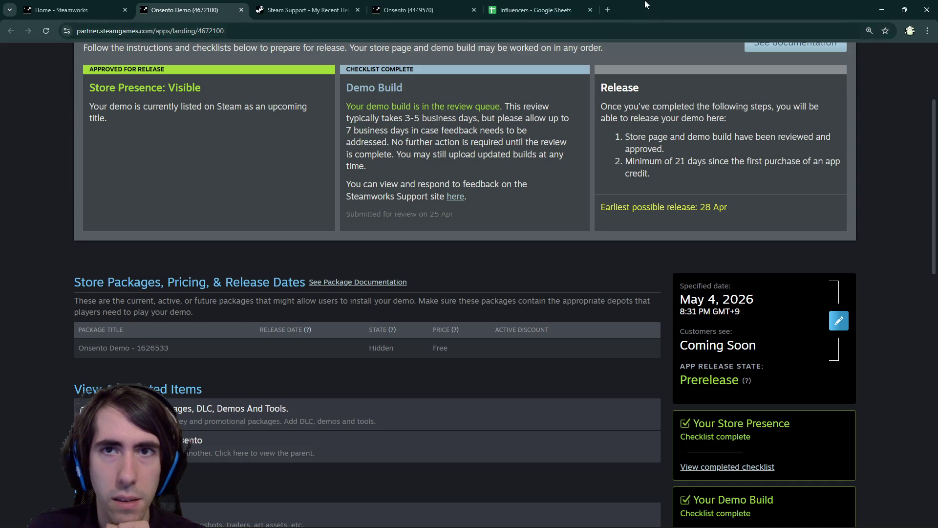
key("alt+Tab")
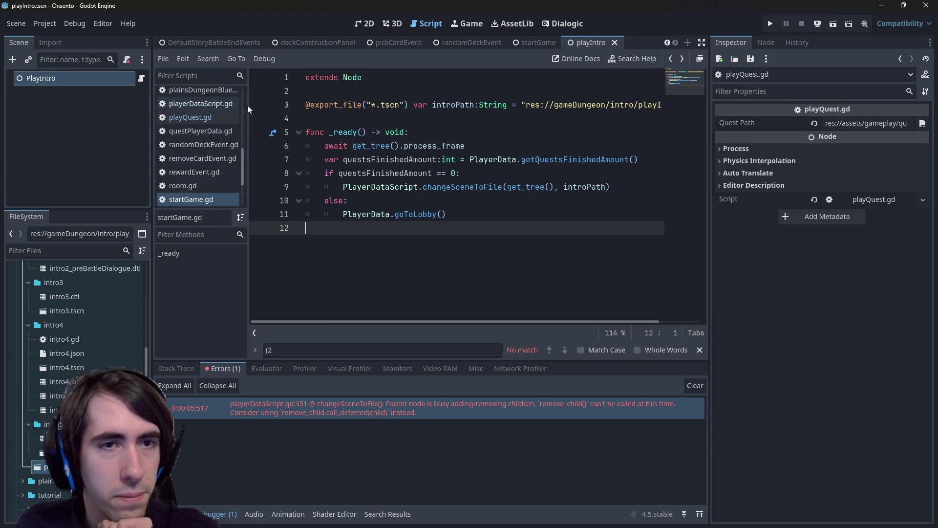
Widen the script list and FileSystem dock, collapse the gameDungeon folder, and toggle the debugger panel.
left_click_drag(247, 105, 273, 106)
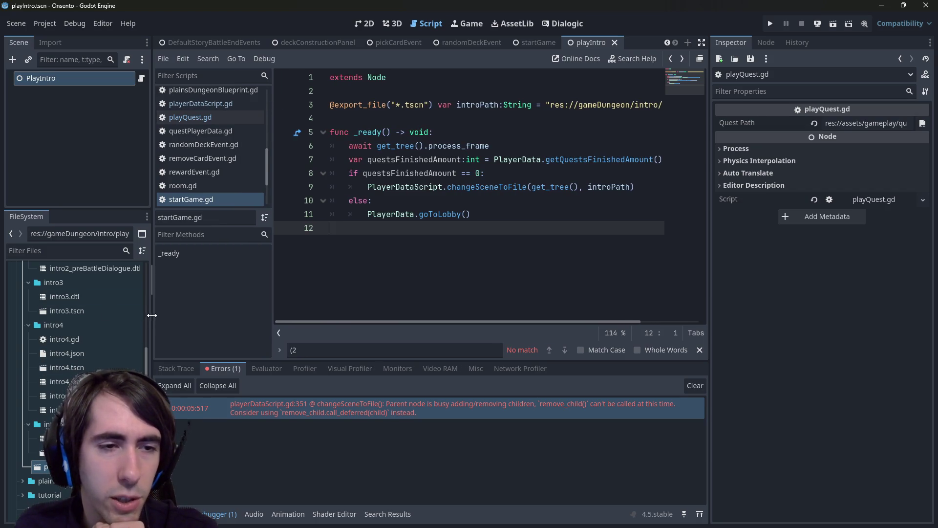
left_click_drag(153, 315, 204, 315)
scroll(64, 342, "up", 10)
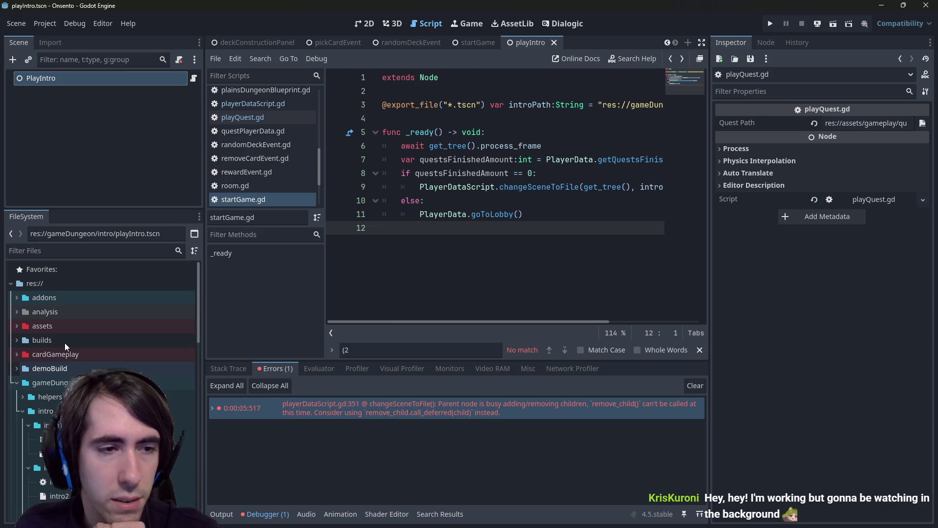
double_click(50, 385)
right_click(425, 248)
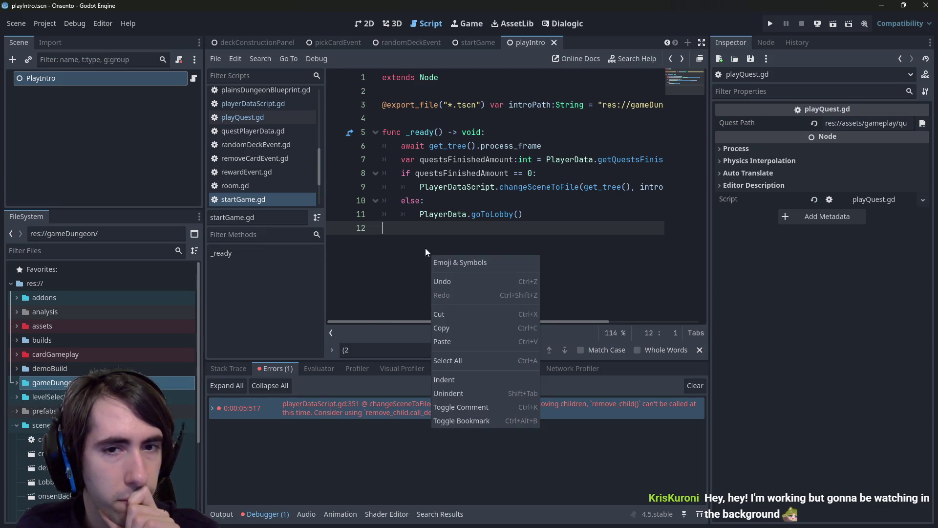
left_click(424, 240)
right_click(422, 230)
left_click(418, 230)
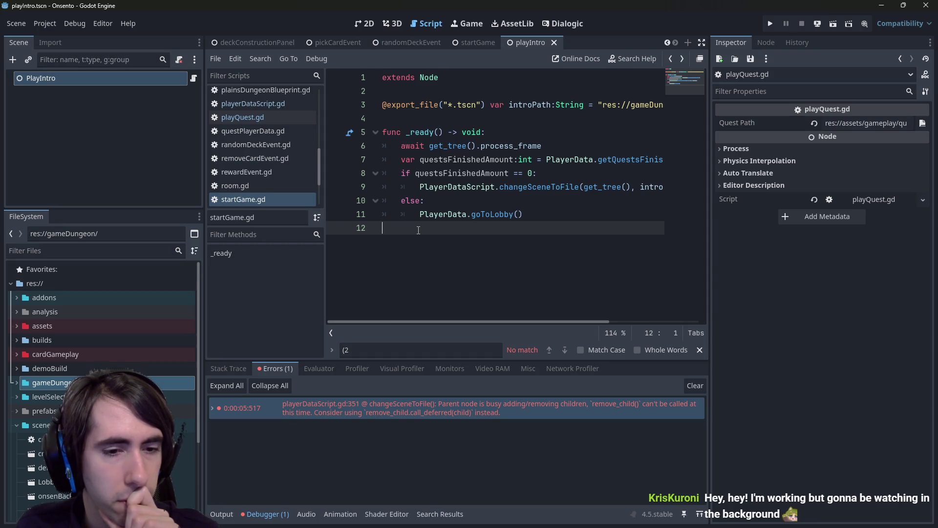
left_click(268, 513)
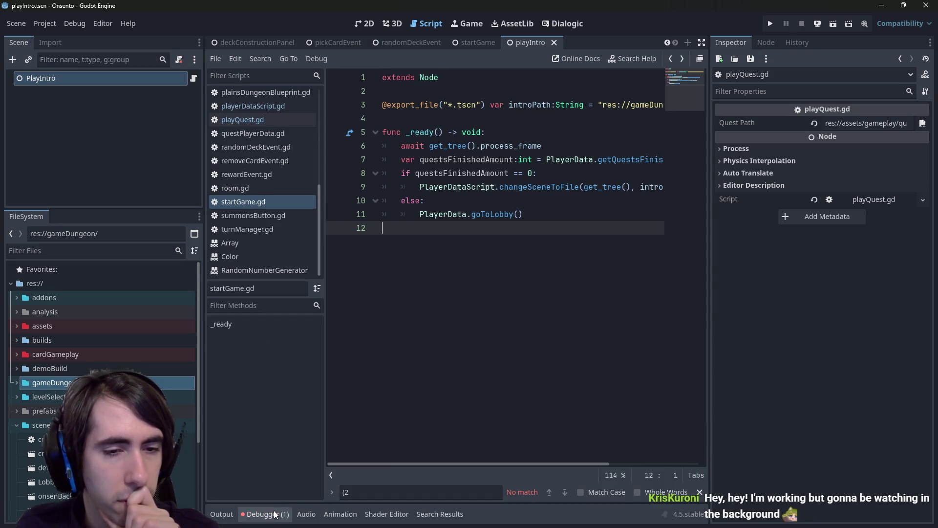
left_click(267, 514)
Jump from the remove_child error to playerDataScript.gd line 351's change_scene_to_file call.
left_click(390, 413)
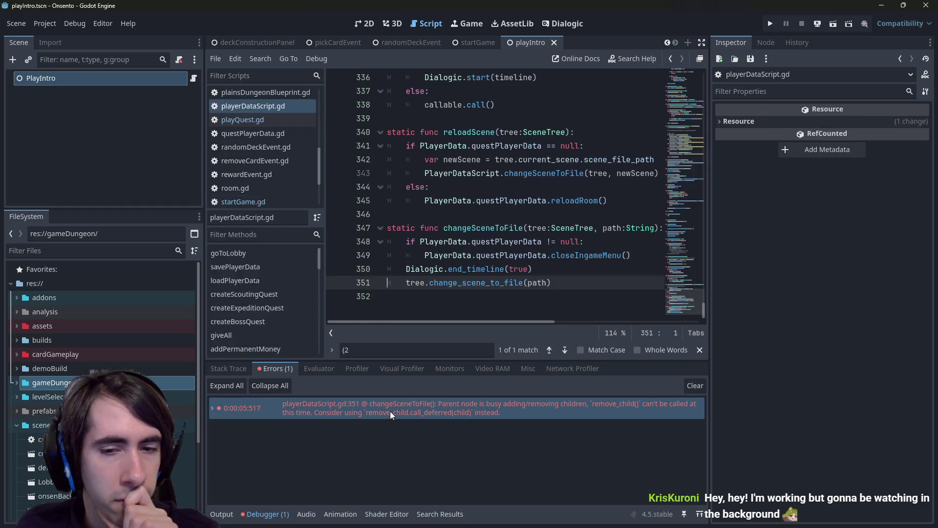
left_click(474, 295)
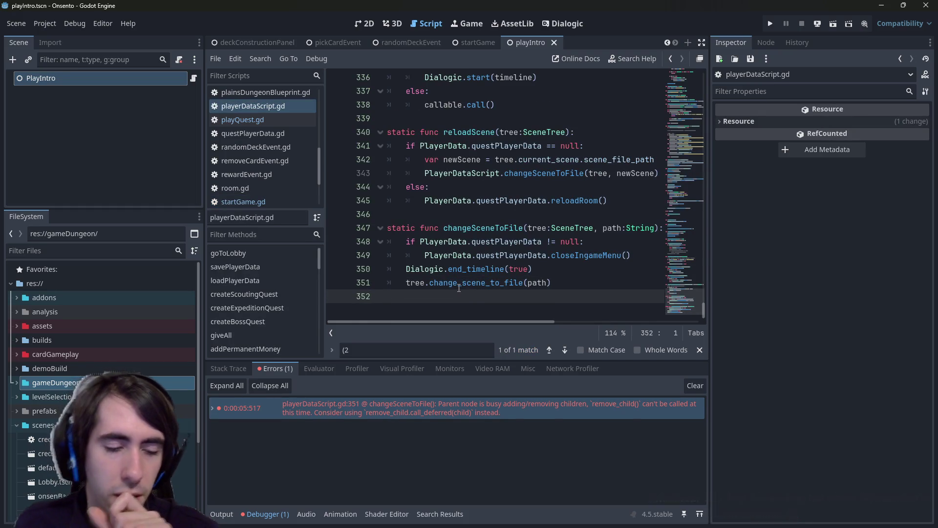
mouse_move(459, 287)
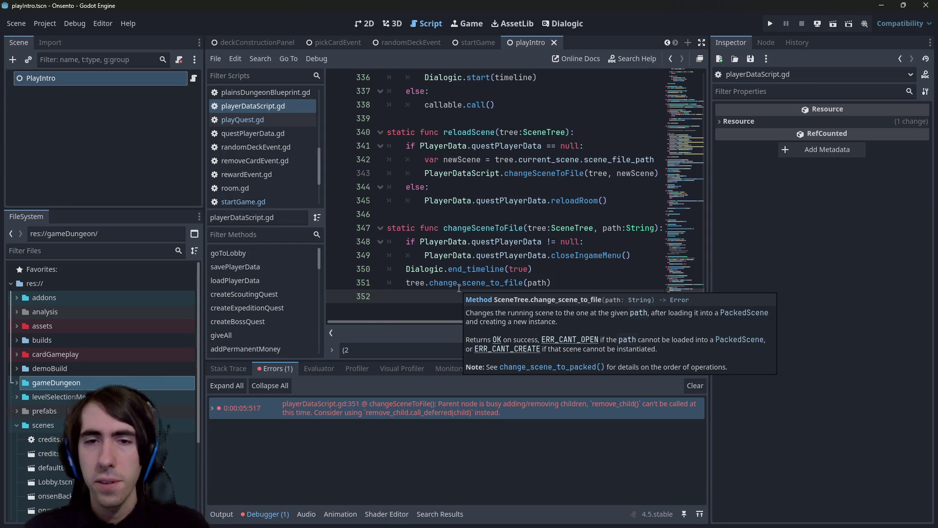
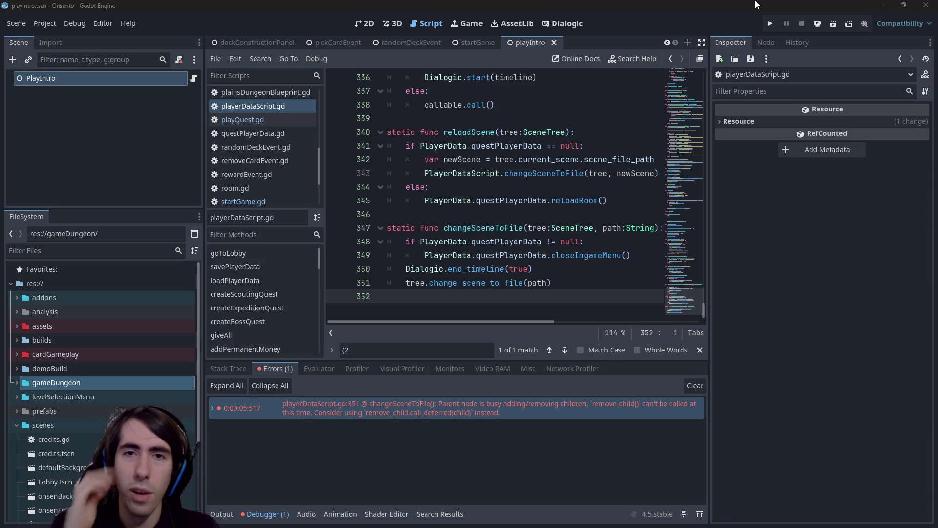
Scroll up the script and place the cursor on line 345.
scroll(377, 44, "up", 3)
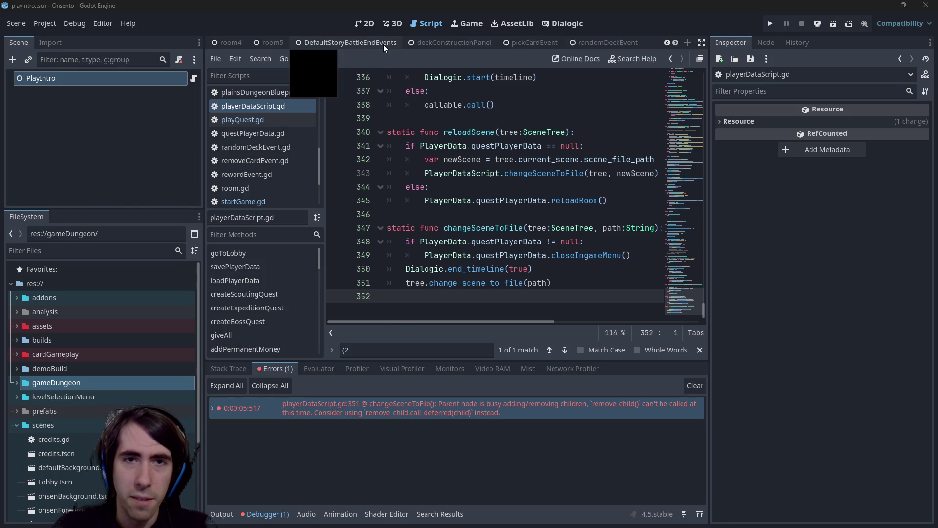
scroll(383, 43, "up", 5)
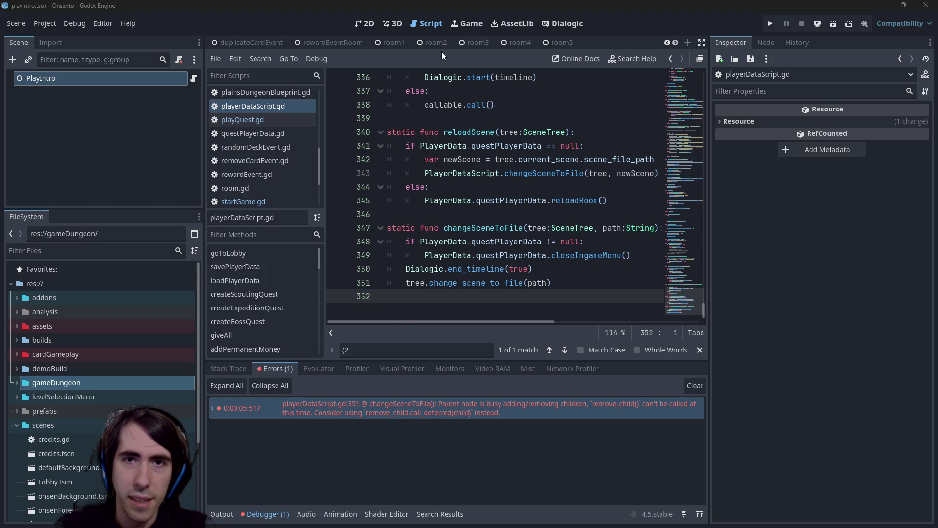
scroll(351, 43, "up", 1)
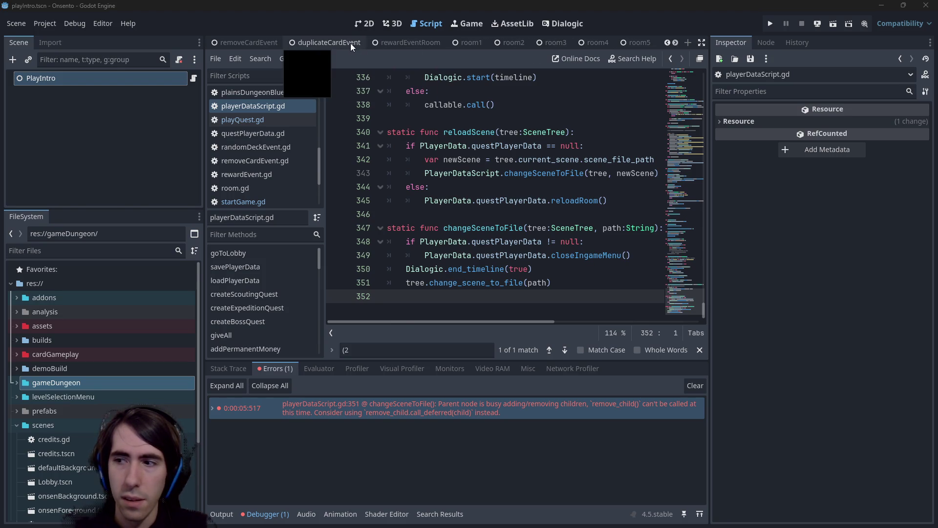
scroll(351, 43, "up", 3)
scroll(306, 43, "up", 5)
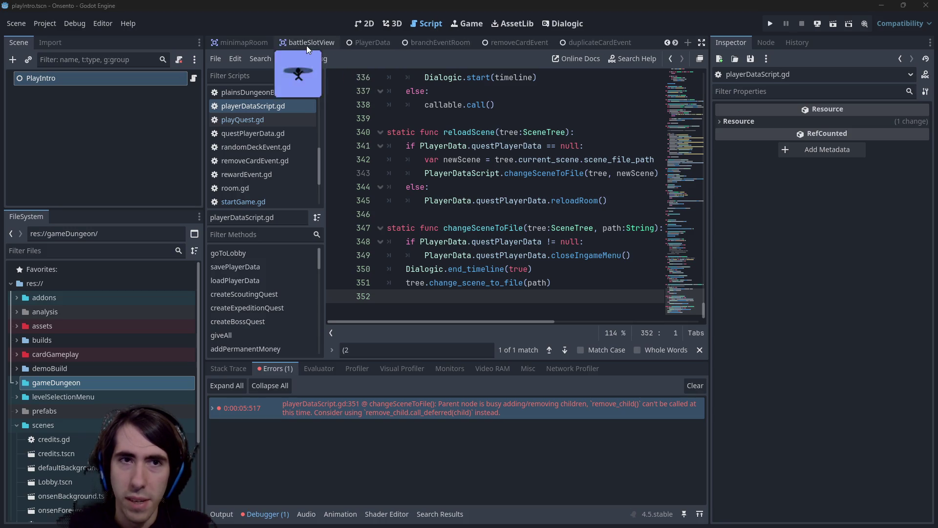
left_click(499, 201)
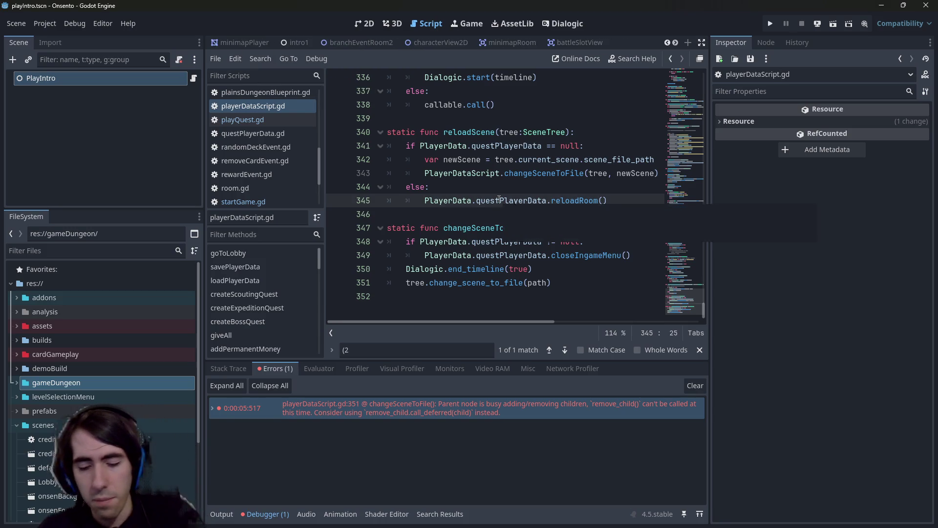
Open playQuest.tscn through Quick Open and run it as the current scene.
key("shift+alt+o")
type("playQuest")
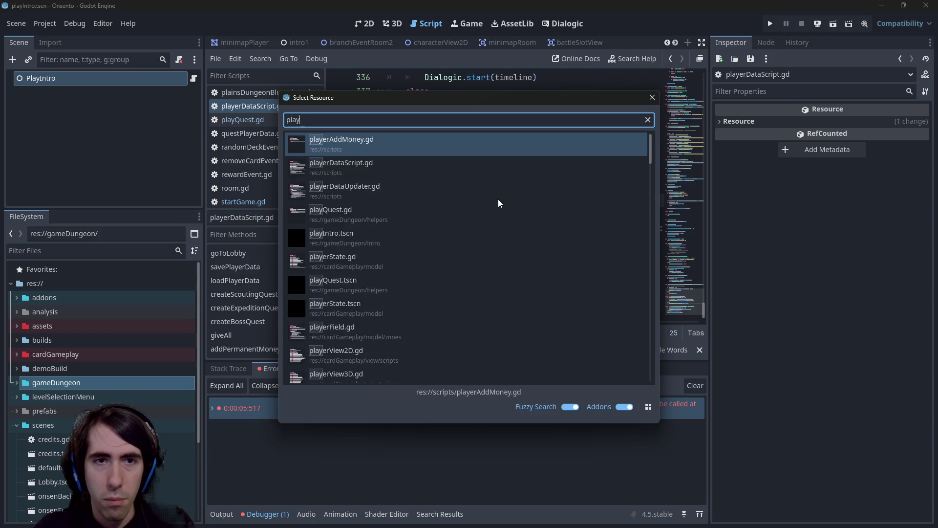
key("Down")
key("Return")
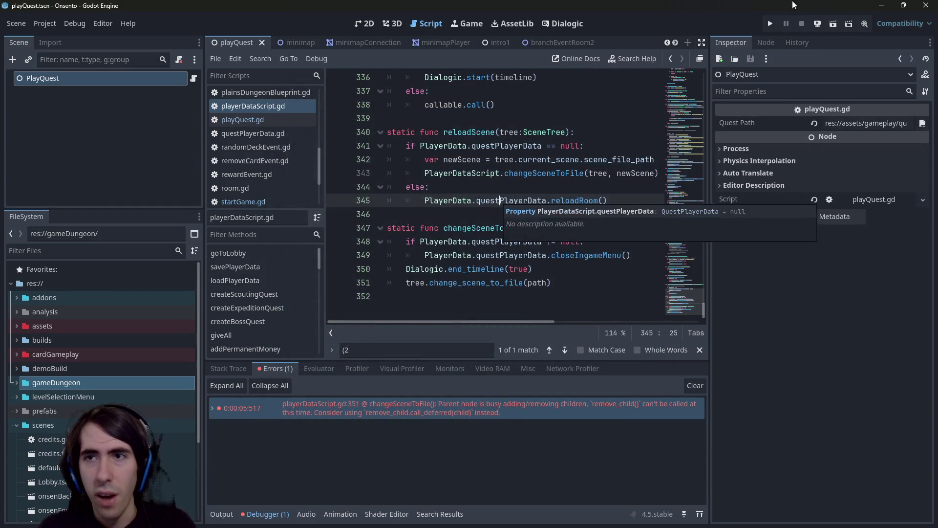
left_click(833, 23)
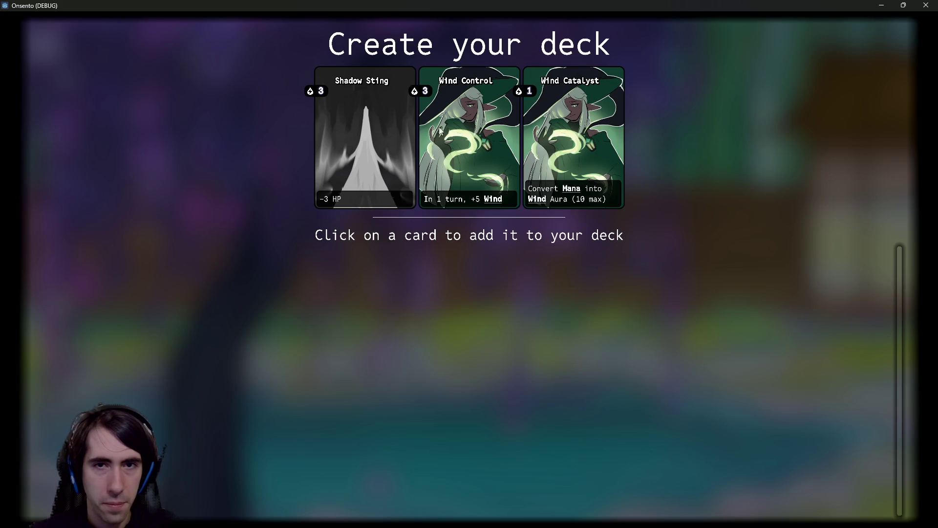
Pick offered cards on the Create your deck screen until the first battle starts.
left_click(389, 154)
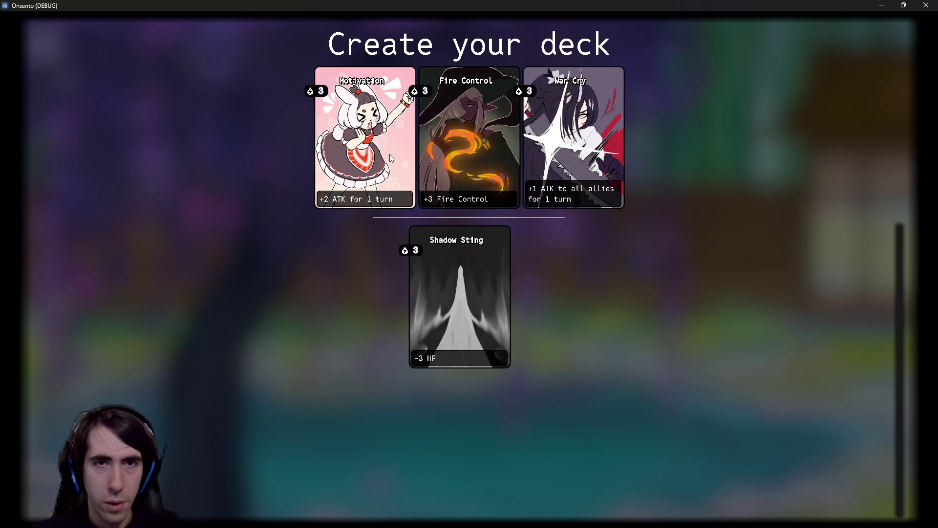
left_click(389, 154)
left_click(389, 153)
left_click(389, 154)
left_click(389, 154)
left_click(389, 154)
left_click(390, 156)
left_click(390, 156)
left_click(389, 140)
left_click(388, 139)
left_click(389, 139)
left_click(389, 139)
left_click(389, 140)
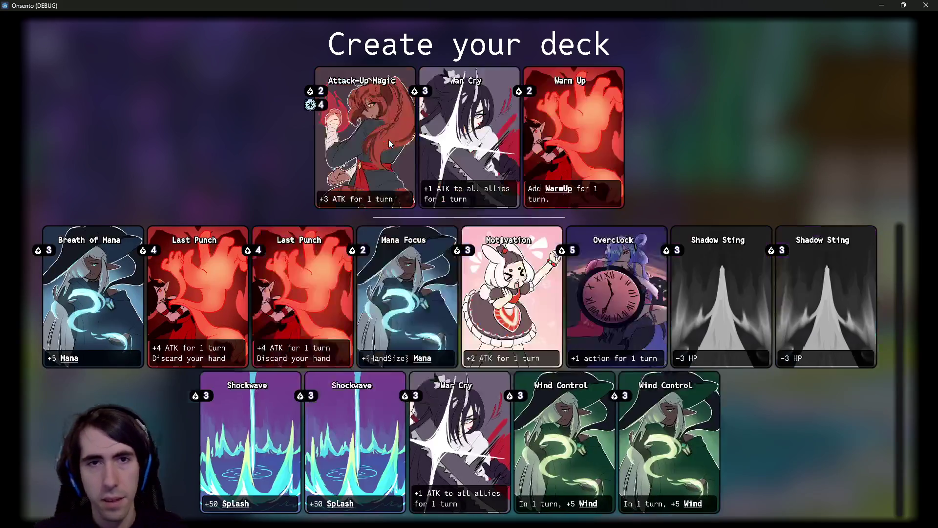
left_click(388, 139)
left_click(388, 139)
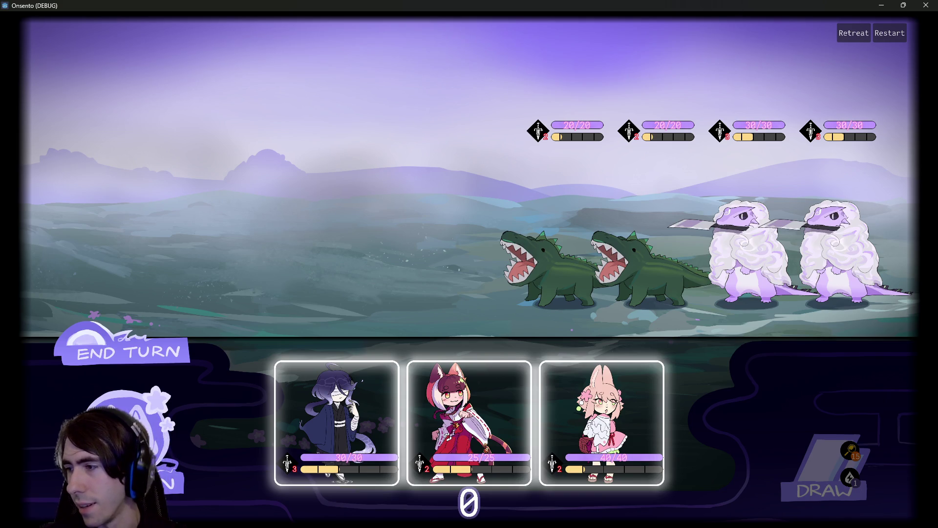
mouse_move(782, 526)
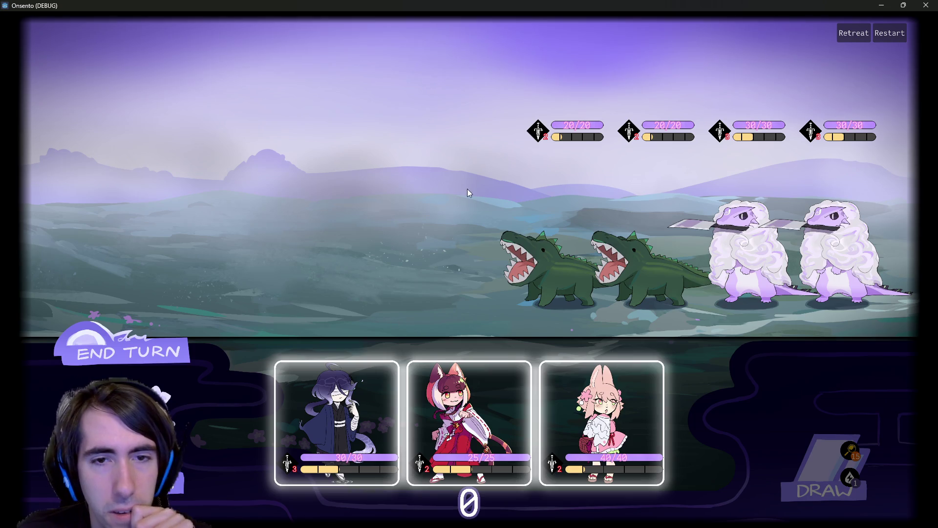
Deploy the dark-robed and red-kimono fighters from hand, then switch to the YouTube video.
left_click_drag(338, 421, 385, 218)
left_click_drag(391, 425, 276, 224)
mouse_move(381, 126)
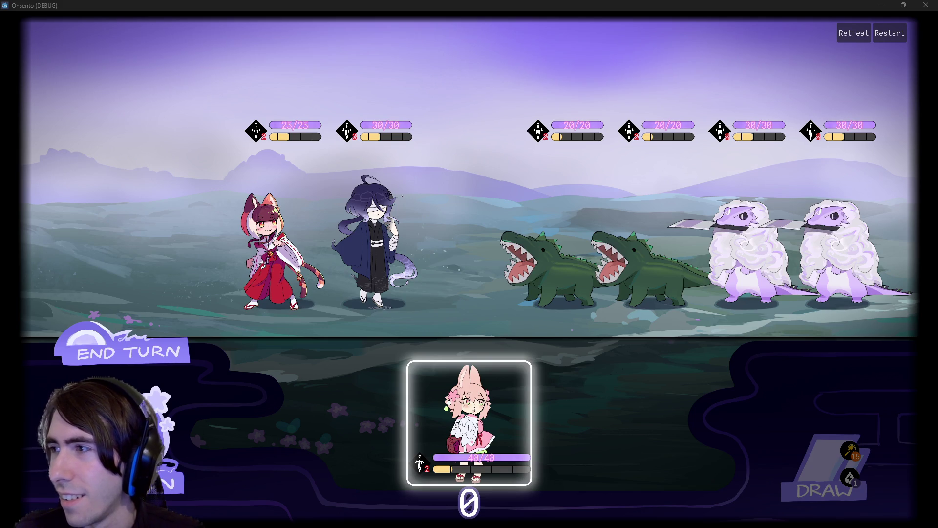
key("alt+Tab")
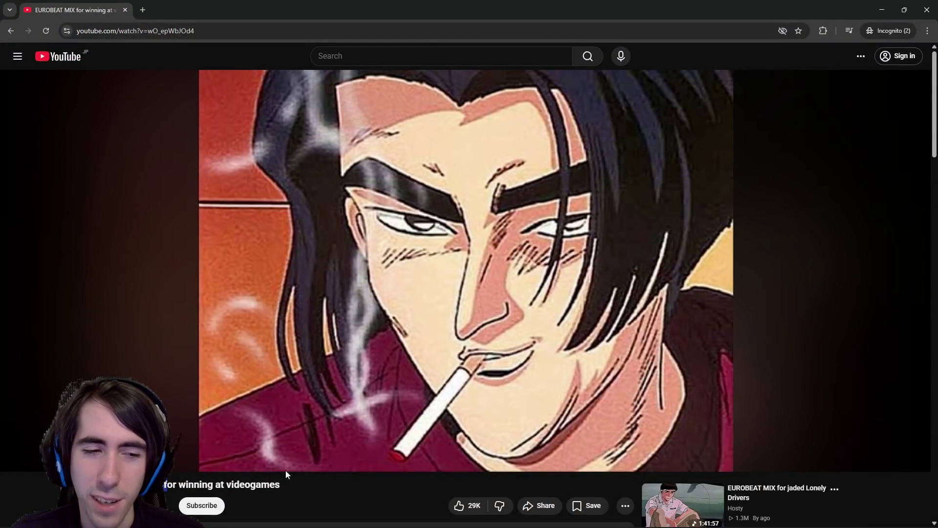
Switch from YouTube back to the Onsento battle window.
key("alt+Tab")
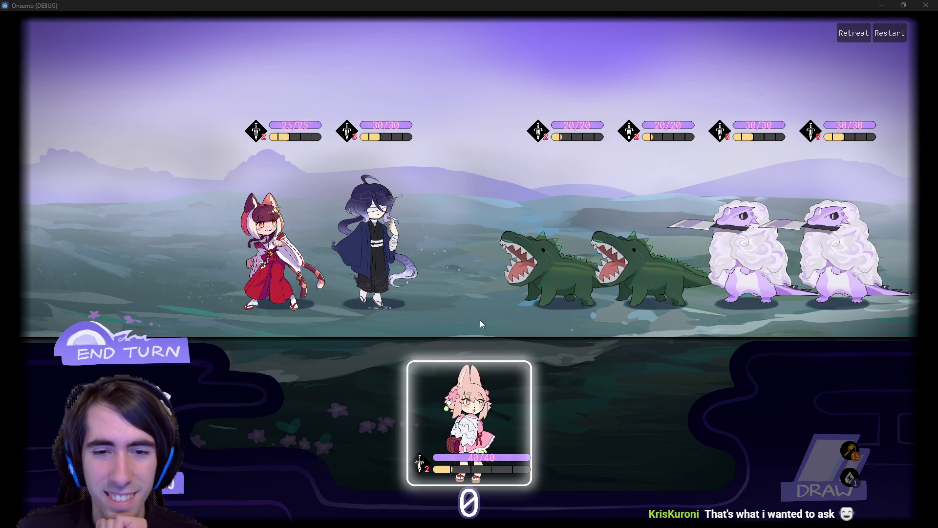
left_click(128, 353)
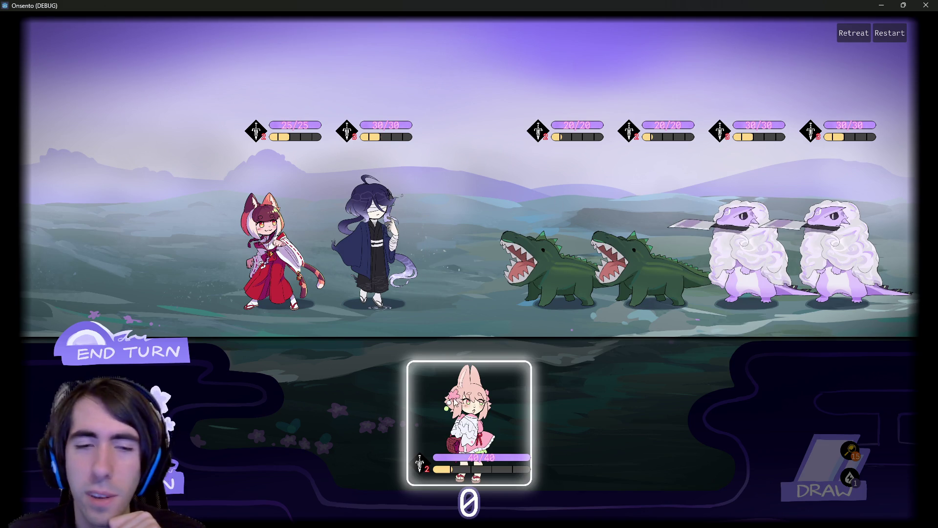
mouse_move(308, 126)
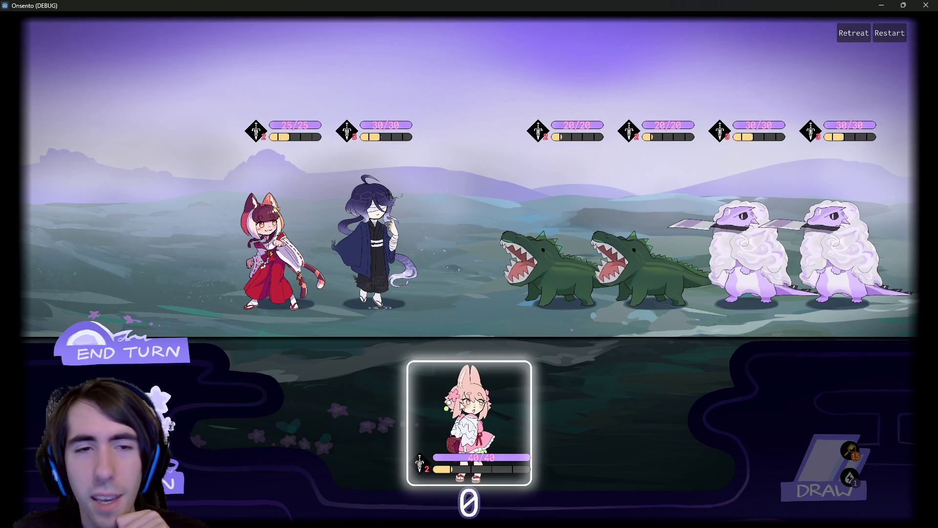
mouse_move(362, 135)
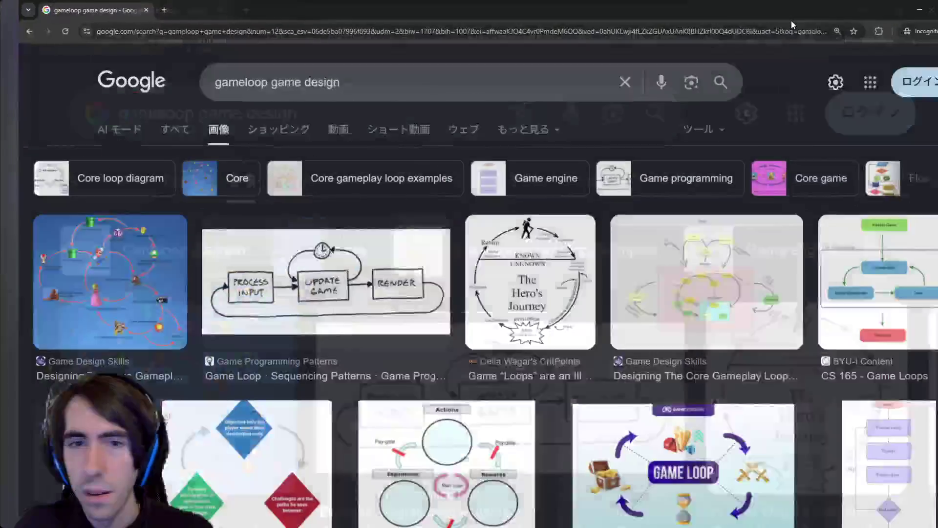
Open the Medium gameplay-loop image preview and look through the current results.
scroll(395, 210, "down", 3)
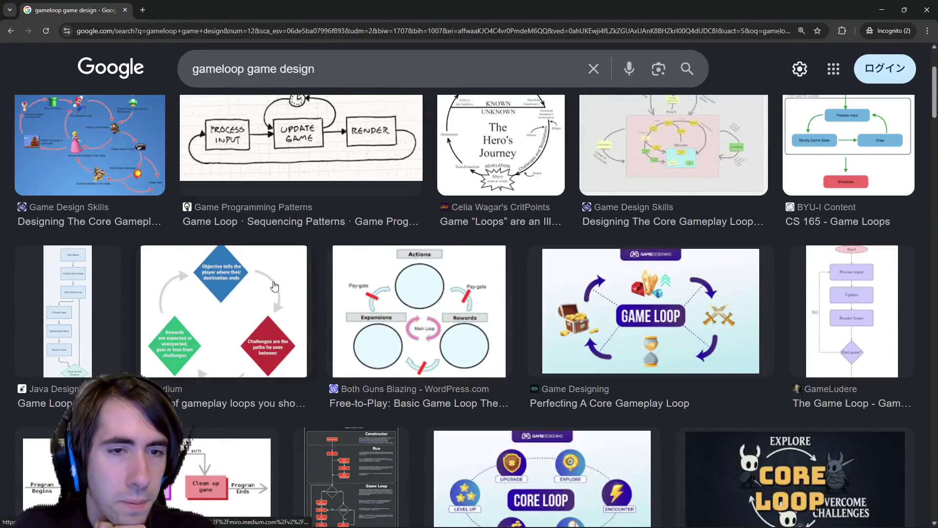
left_click(275, 286)
scroll(214, 317, "up", 2)
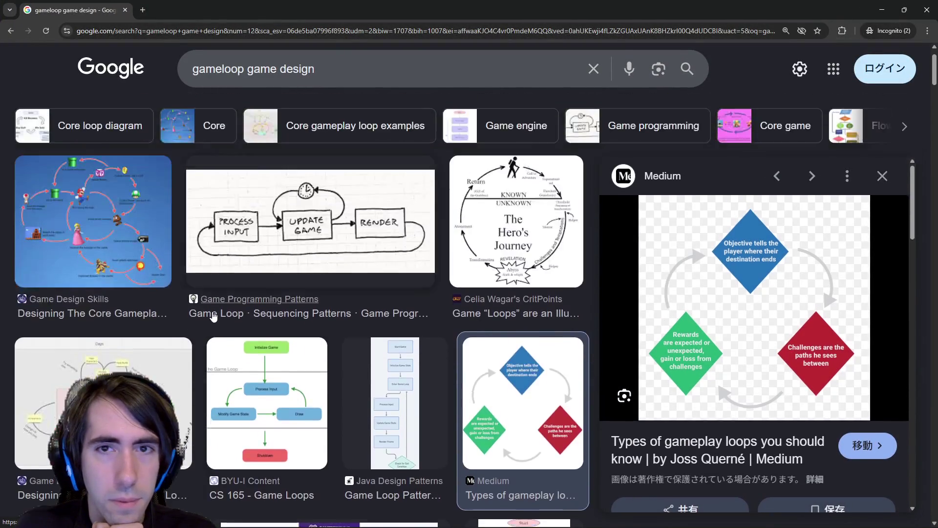
scroll(214, 317, "down", 10)
scroll(210, 319, "up", 3)
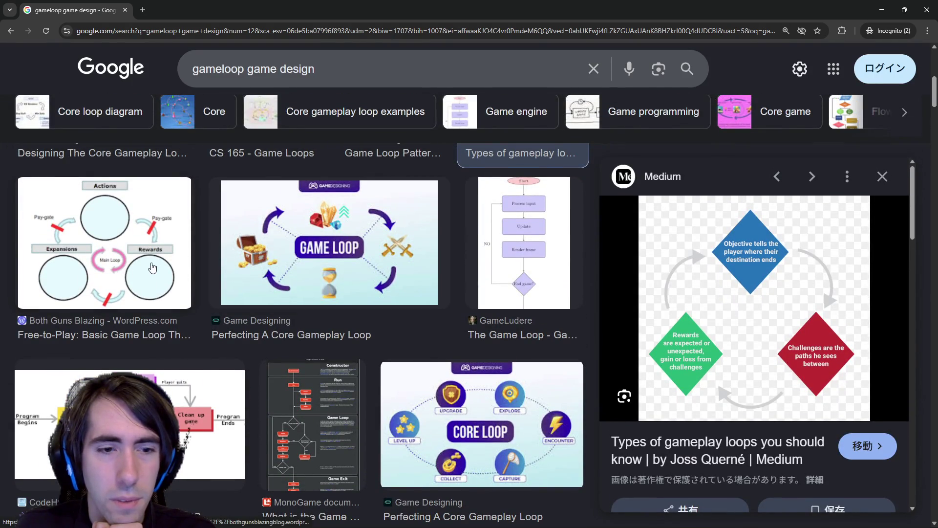
Search images for 'compulsion loop' and browse to the GameAnalytics diagram preview.
left_click(274, 72)
key("ctrl+a")
type("c")
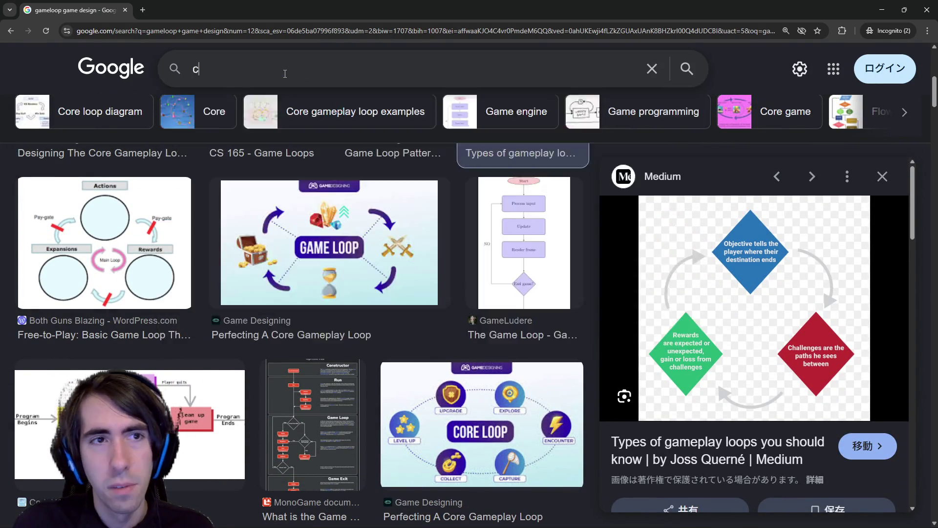
type("ompulsion loop")
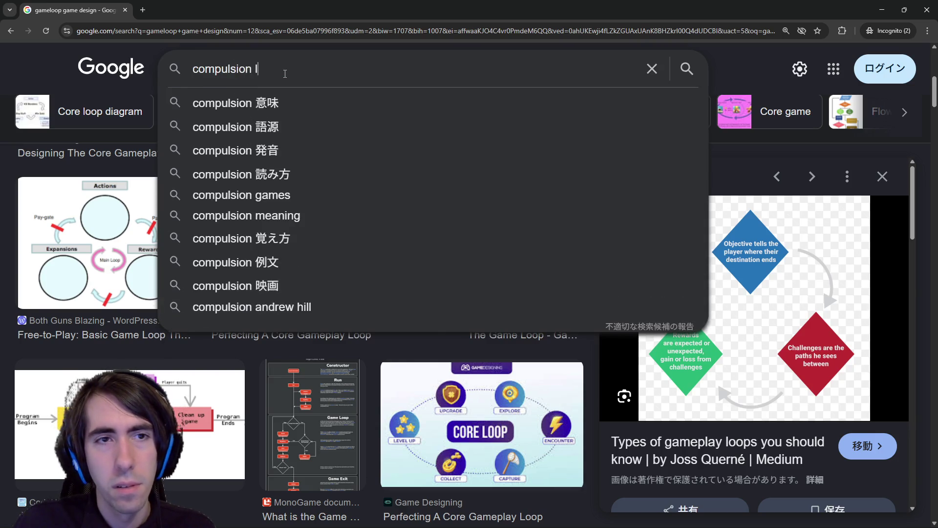
key("Return")
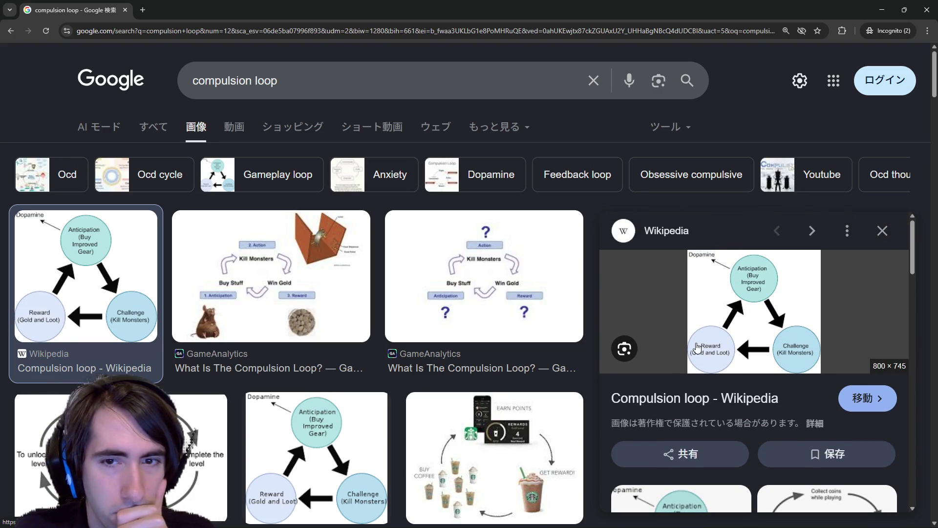
key("Right")
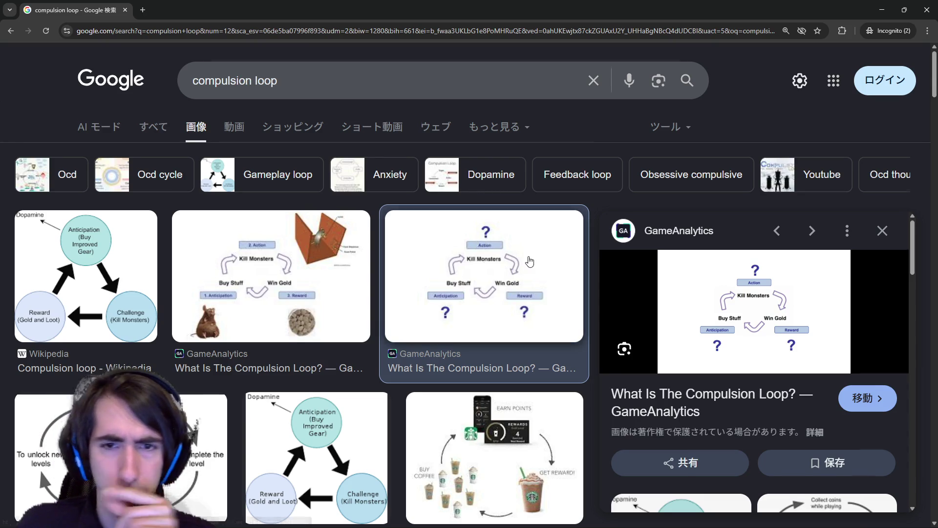
scroll(293, 342, "down", 5)
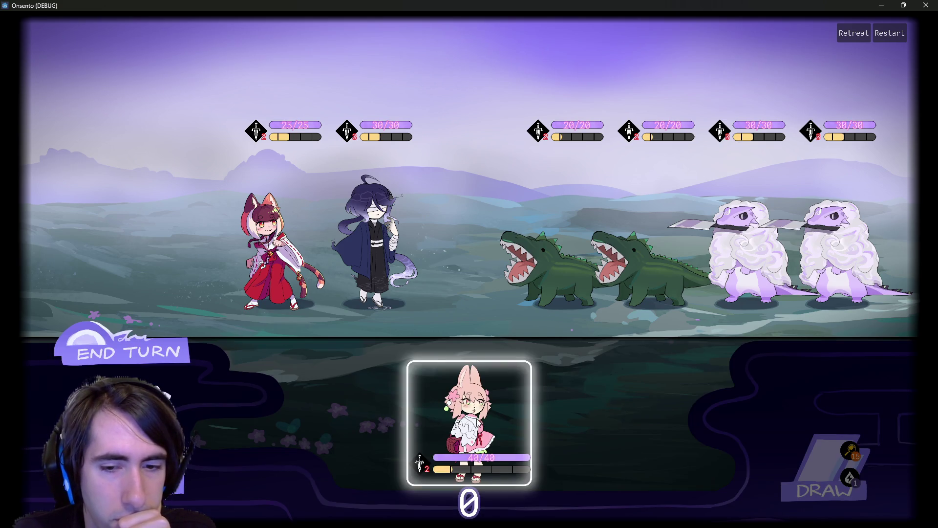
mouse_move(482, 456)
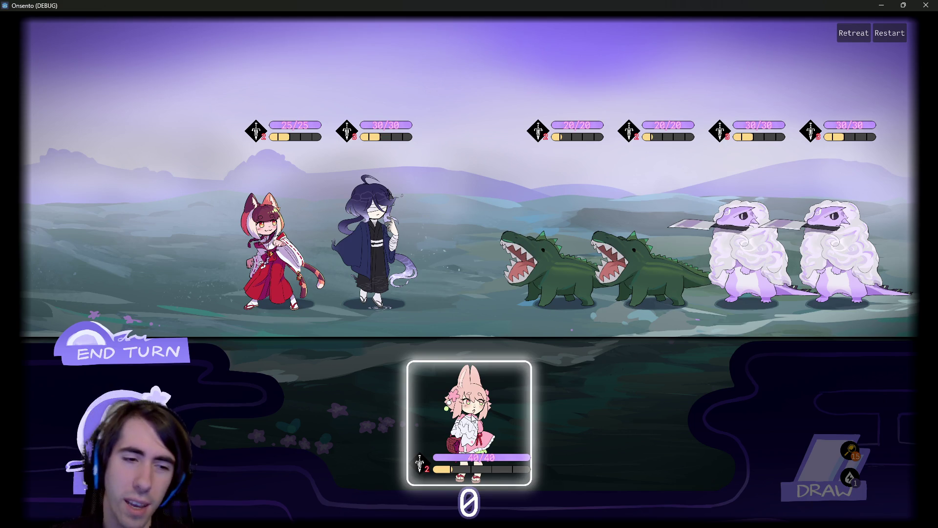
left_click(472, 419)
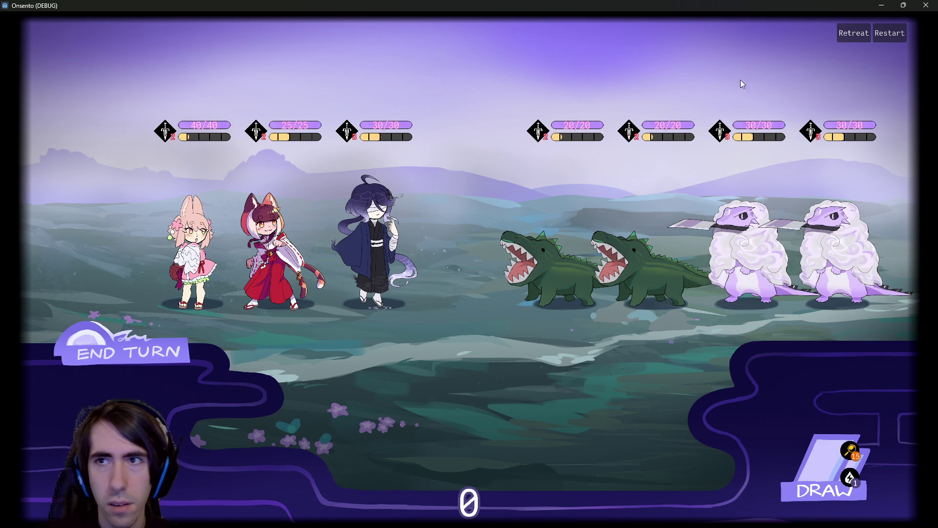
left_click(898, 34)
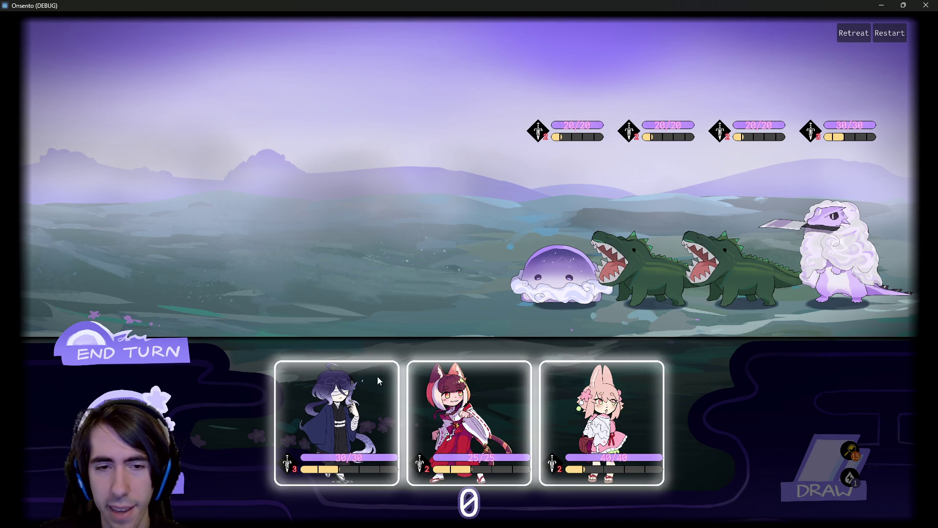
mouse_move(362, 461)
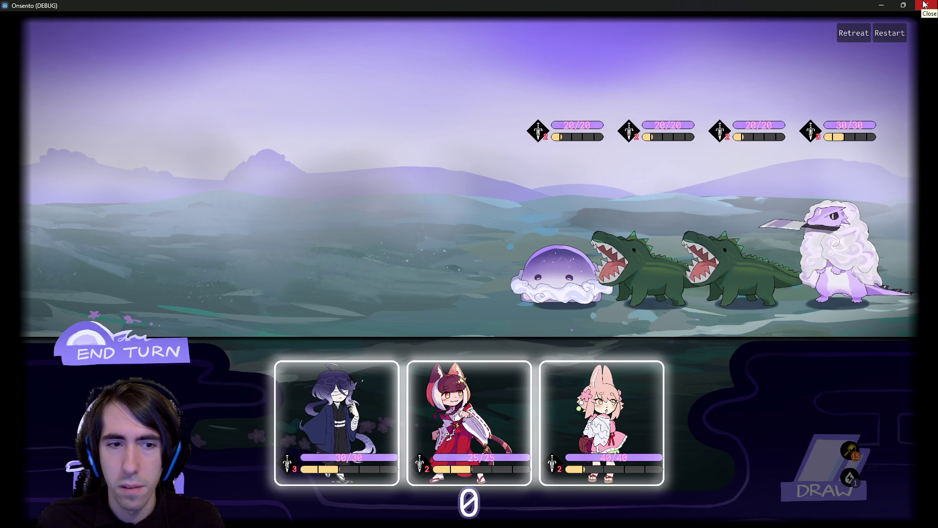
left_click(924, 5)
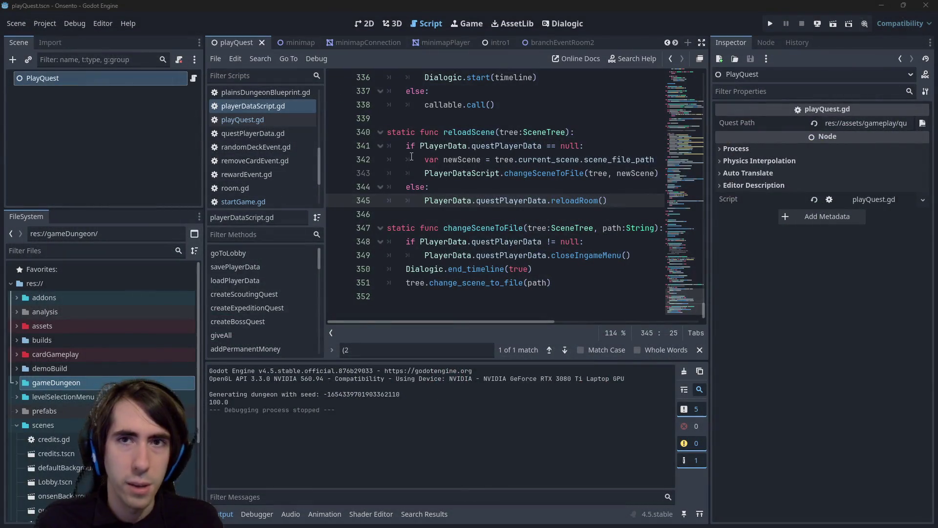
Put the cursor on line 342, open playerView2D.tscn via Quick Open, then the scenes folder.
left_click(412, 158)
key("shift+alt+o")
type("playerv")
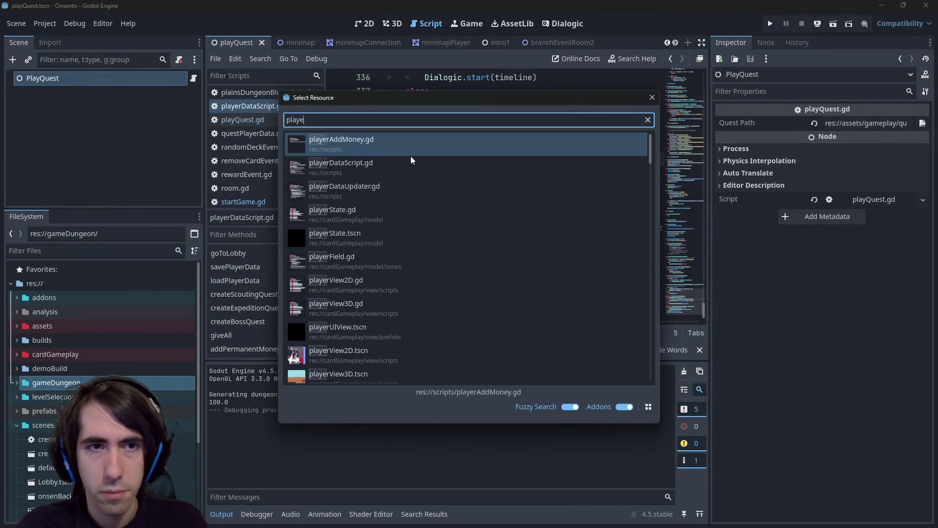
key("Down")
key("Down")
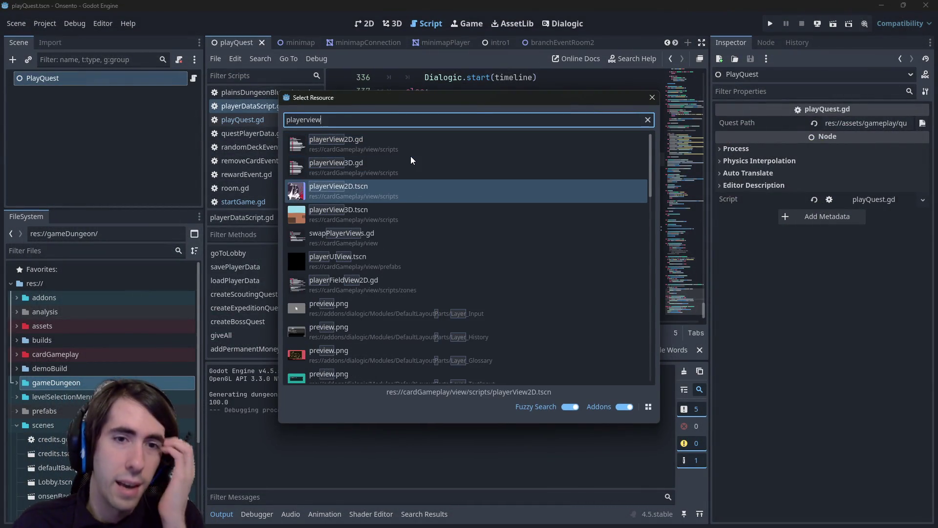
key("Return")
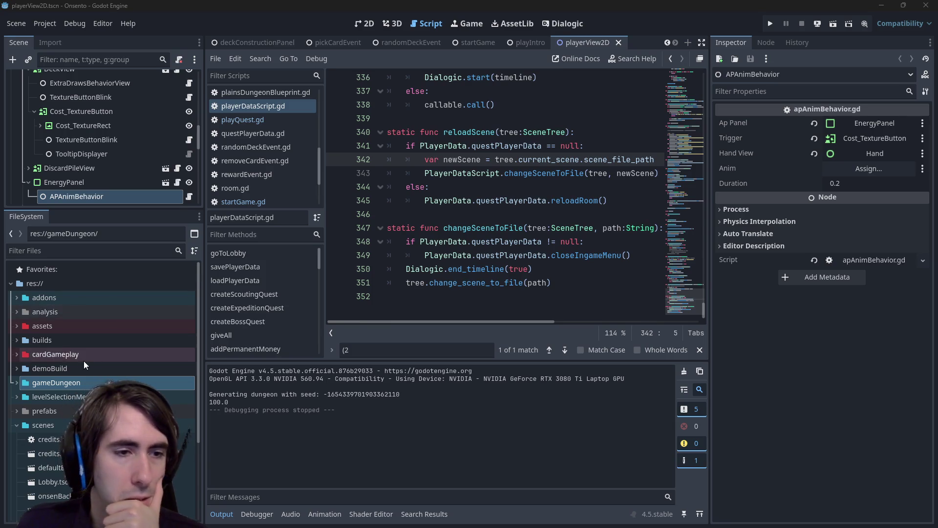
left_click(59, 425)
scroll(59, 421, "down", 3)
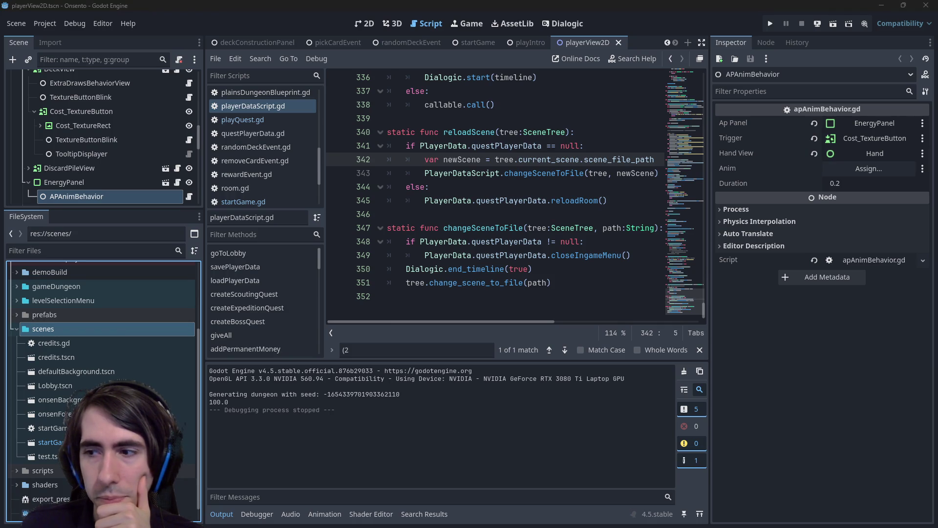
left_click(459, 299)
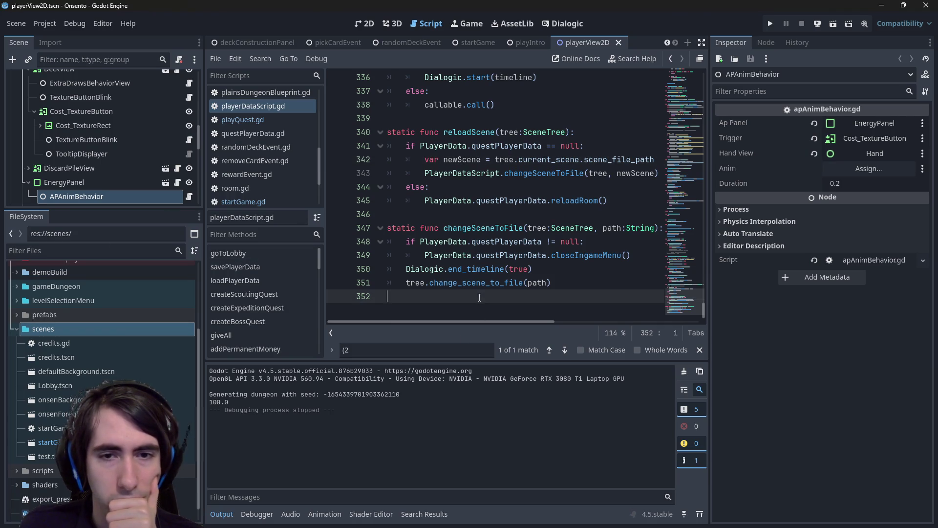
scroll(95, 348, "down", 1)
scroll(95, 348, "up", 4)
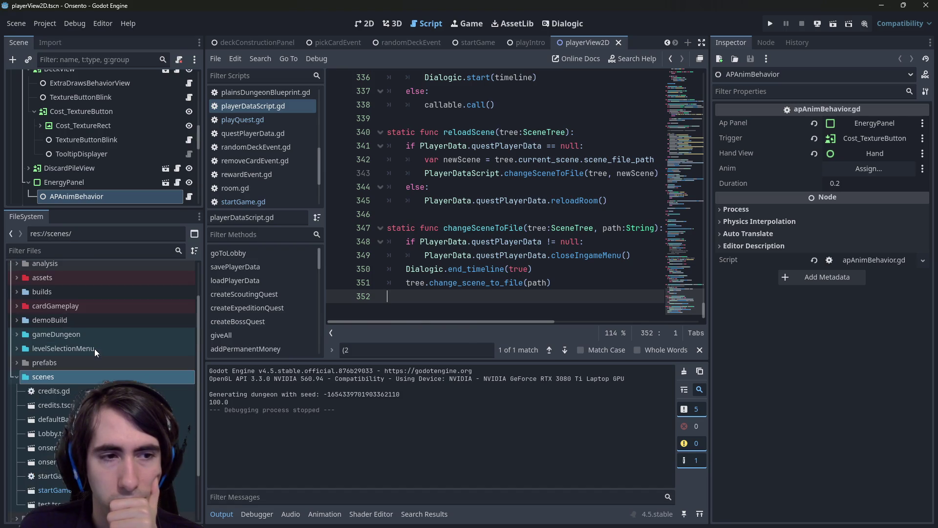
double_click(70, 374)
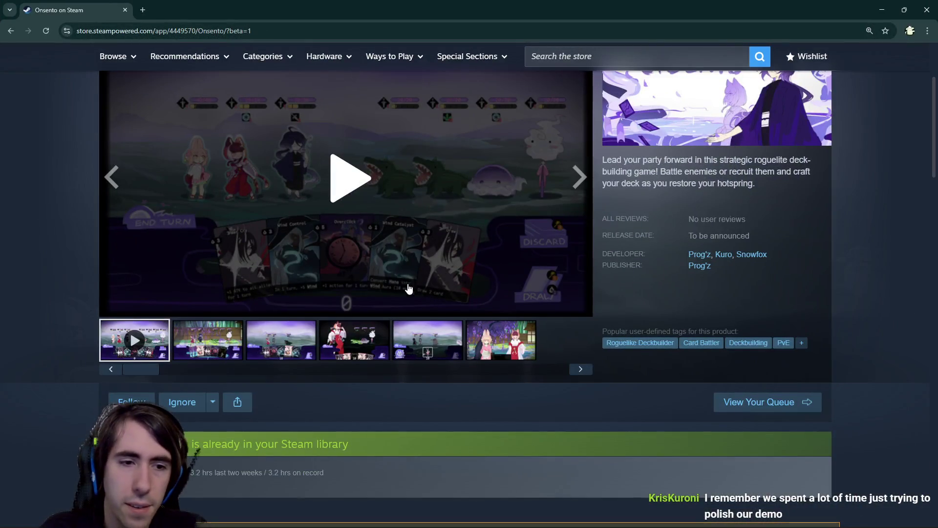
Scroll the Onsento store page and highlight its planned release date text.
scroll(411, 287, "up", 2)
scroll(229, 231, "down", 3)
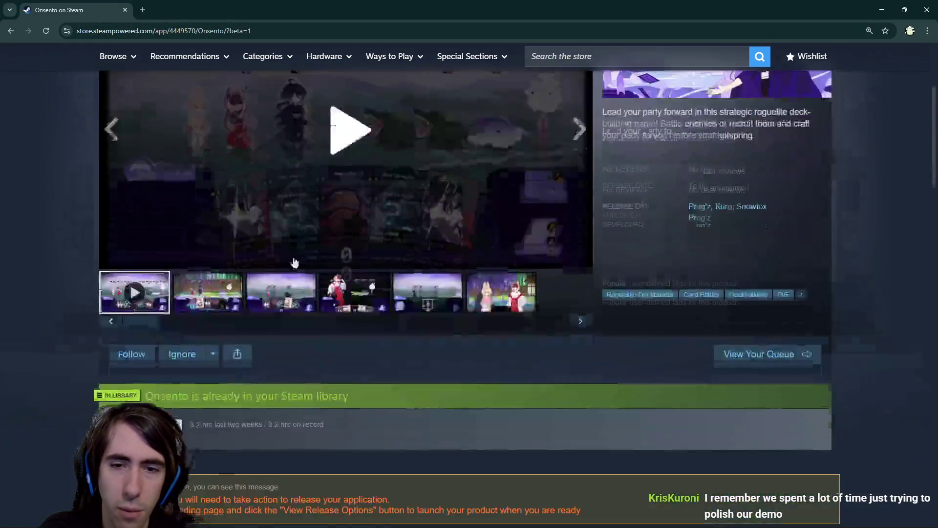
scroll(295, 266, "up", 3)
scroll(299, 268, "down", 2)
scroll(301, 273, "down", 3)
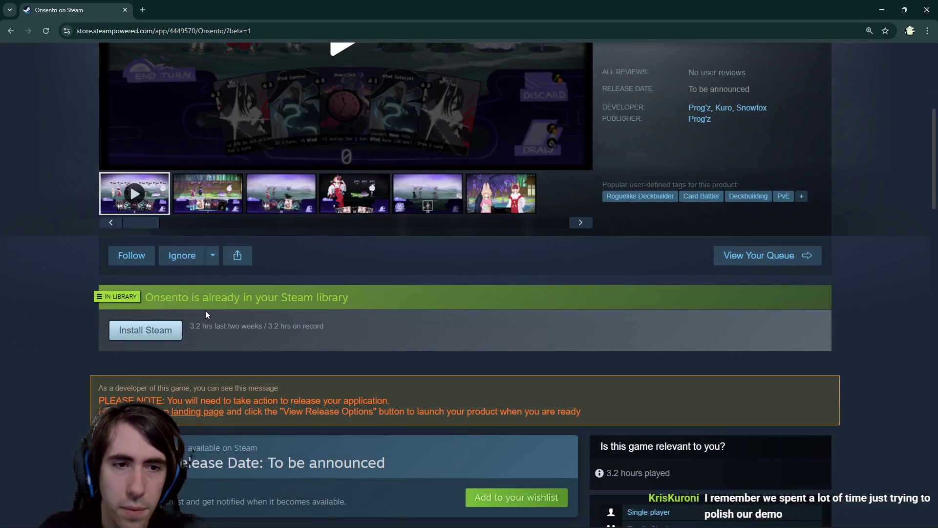
scroll(237, 305, "down", 2)
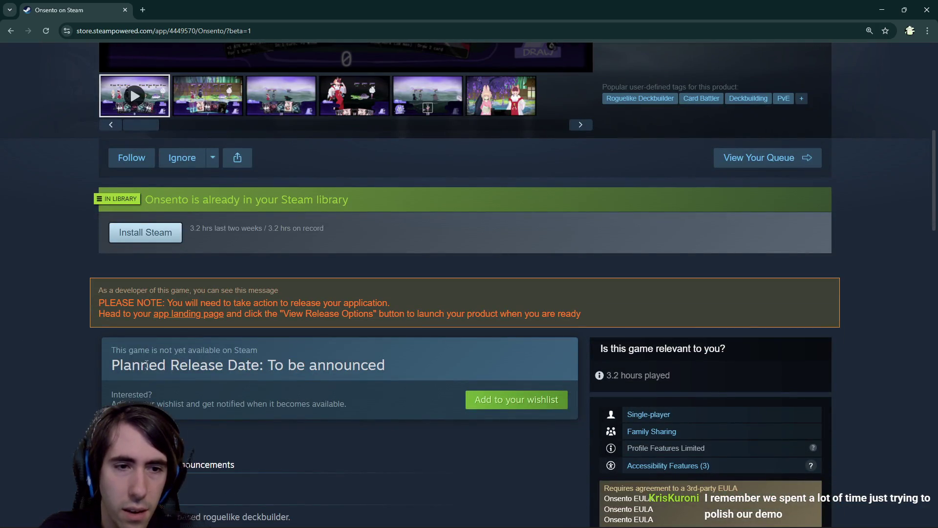
left_click_drag(146, 365, 229, 367)
left_click(230, 368)
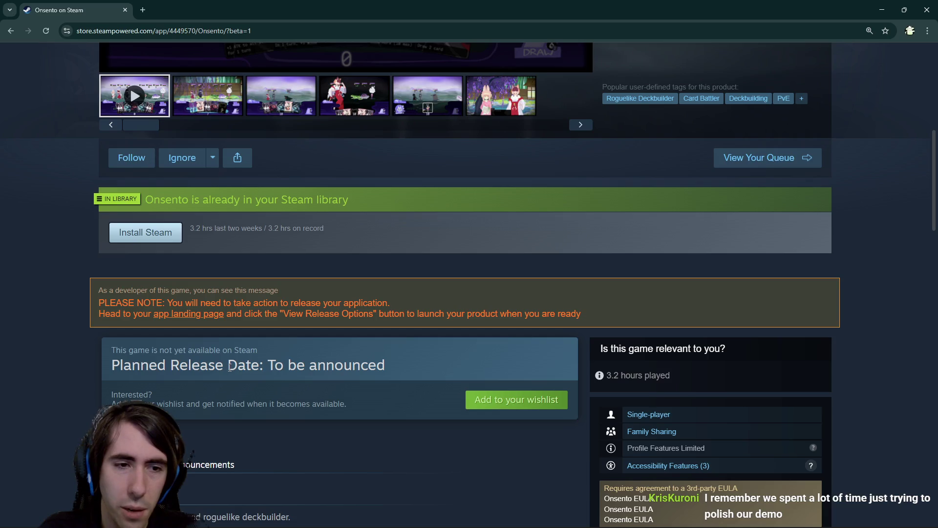
scroll(230, 368, "down", 5)
scroll(230, 368, "up", 4)
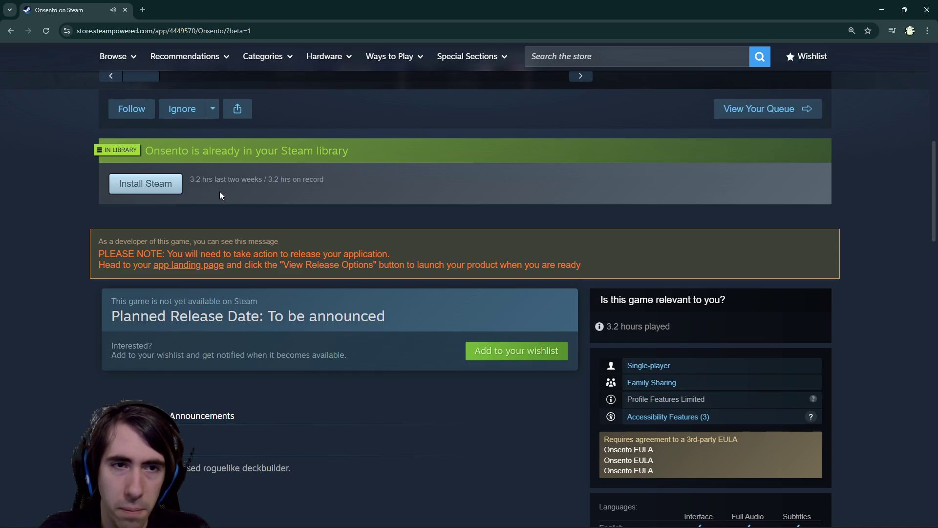
scroll(219, 193, "down", 7)
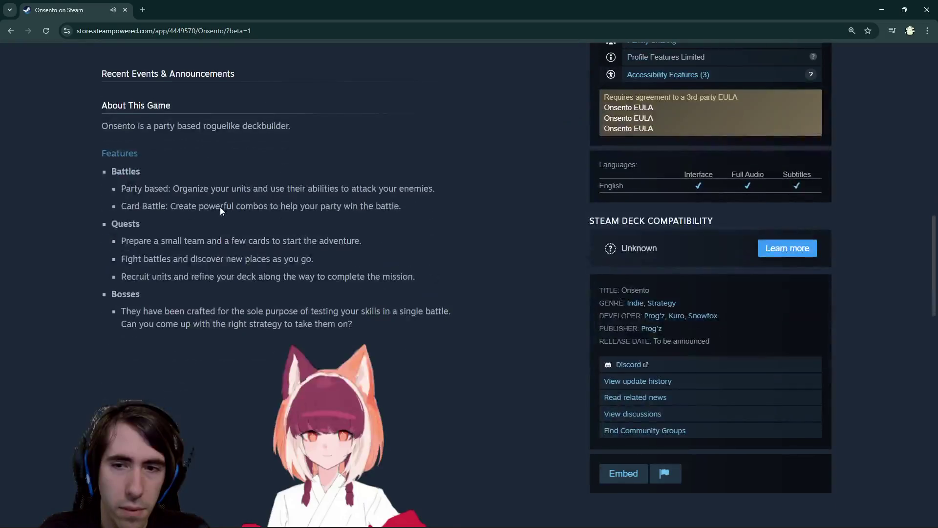
scroll(220, 208, "up", 6)
scroll(236, 211, "up", 2)
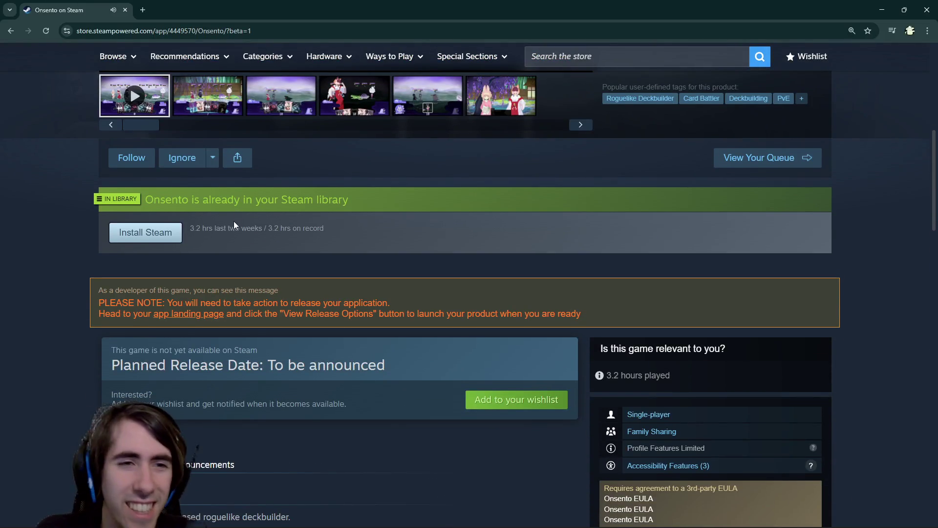
scroll(234, 221, "up", 2)
scroll(215, 287, "down", 1)
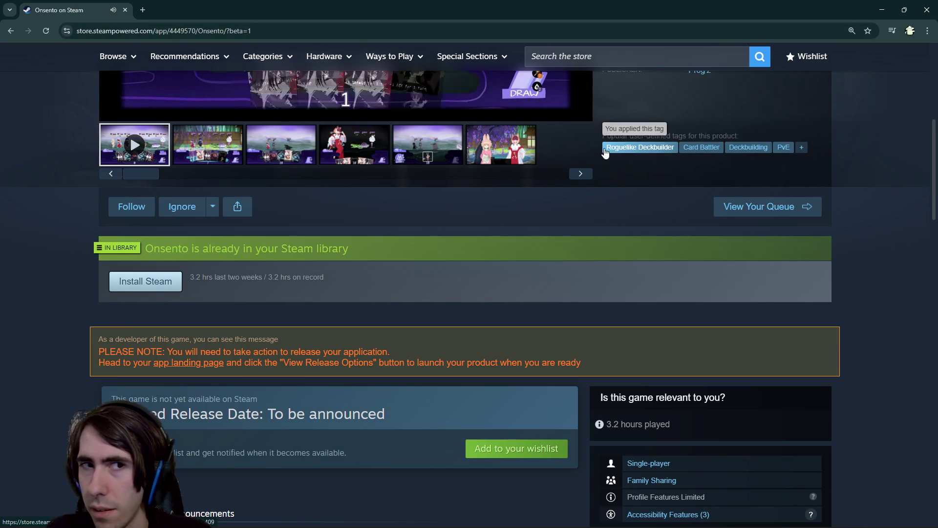
scroll(369, 223, "up", 1)
scroll(384, 215, "down", 9)
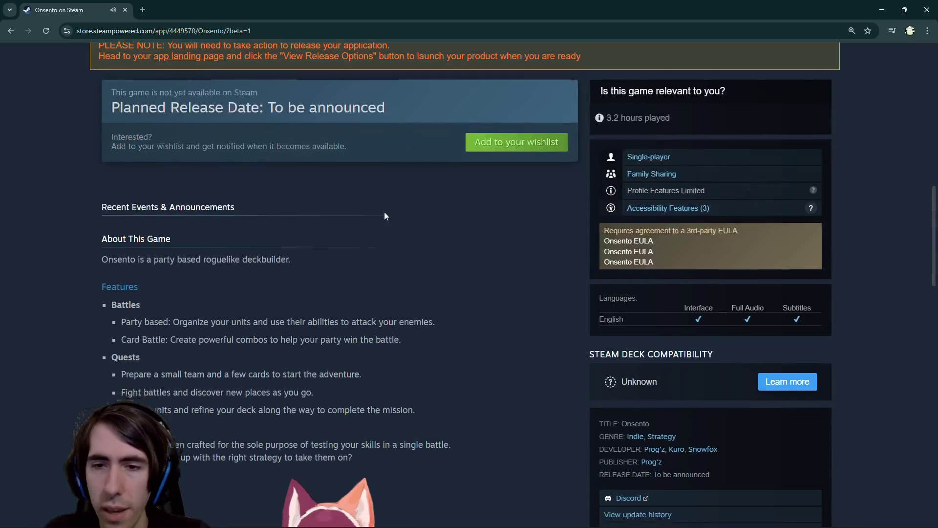
Search the page for 'demo', which returns 0 matches.
key("ctrl+f")
type("demo")
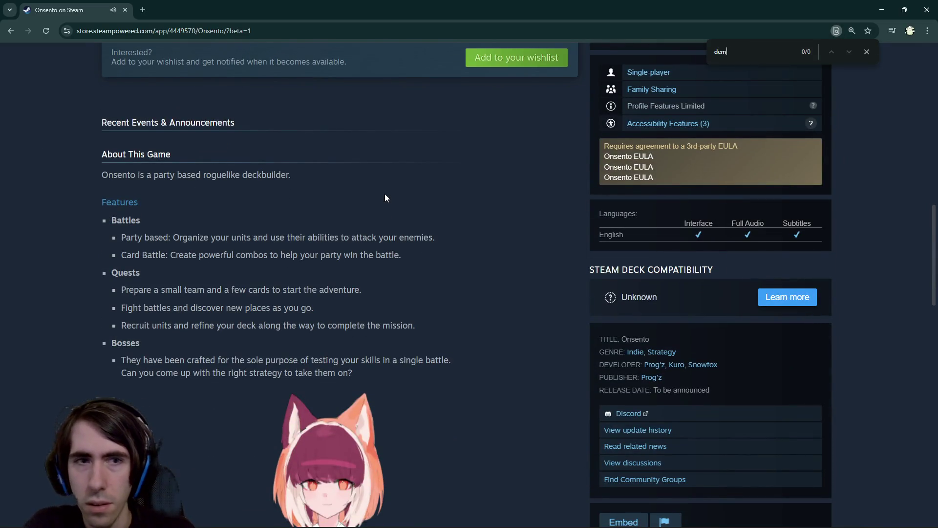
scroll(385, 198, "down", 10)
scroll(385, 194, "up", 15)
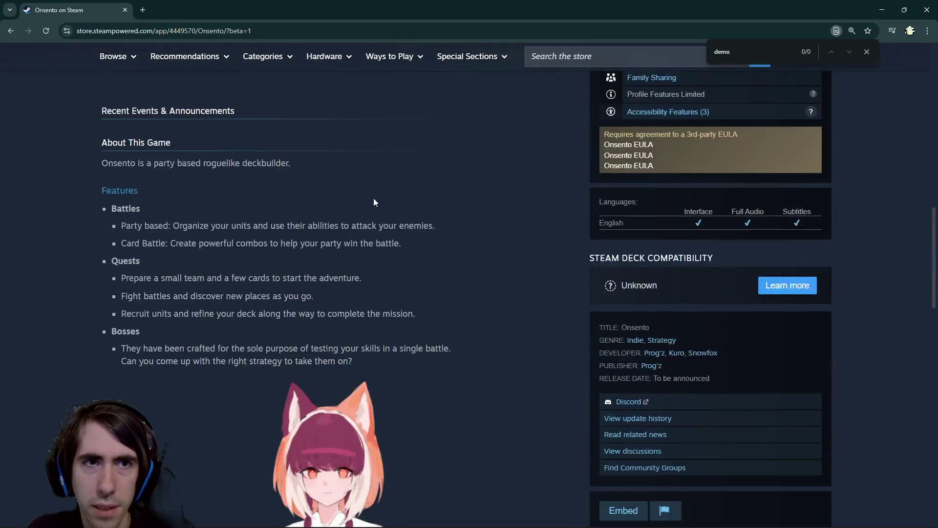
scroll(323, 220, "up", 5)
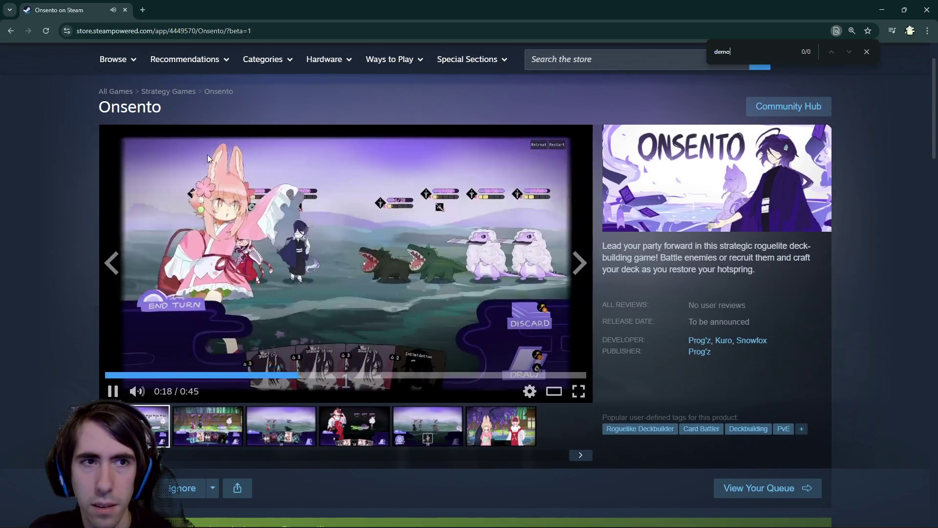
Reload the Onsento page without beta mode and scroll to its To be announced release notice.
left_click(224, 93)
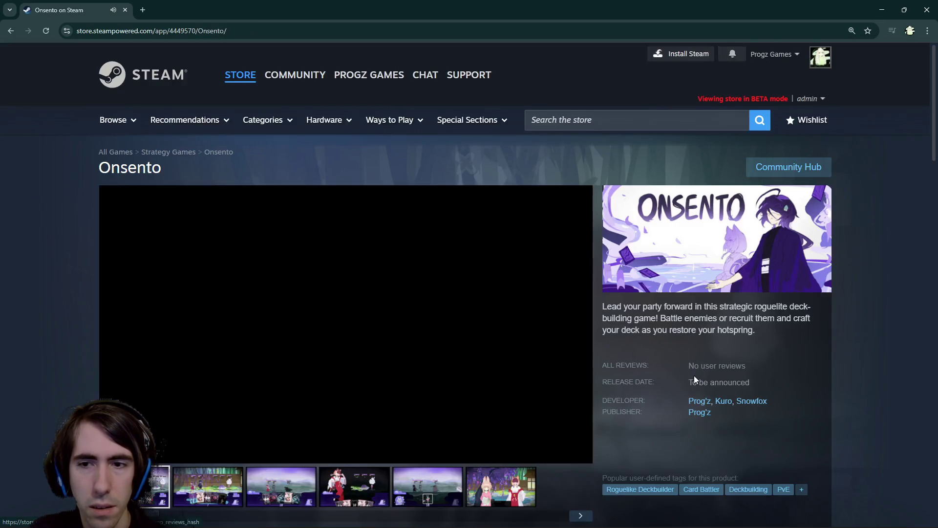
scroll(684, 374, "down", 3)
scroll(503, 329, "down", 4)
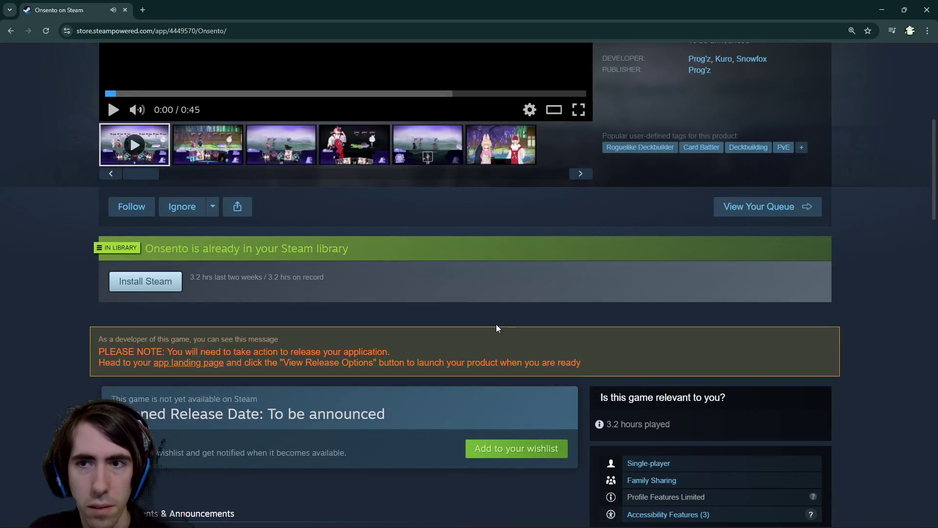
scroll(496, 324, "down", 6)
scroll(497, 324, "up", 4)
scroll(540, 172, "up", 3)
scroll(572, 242, "down", 2)
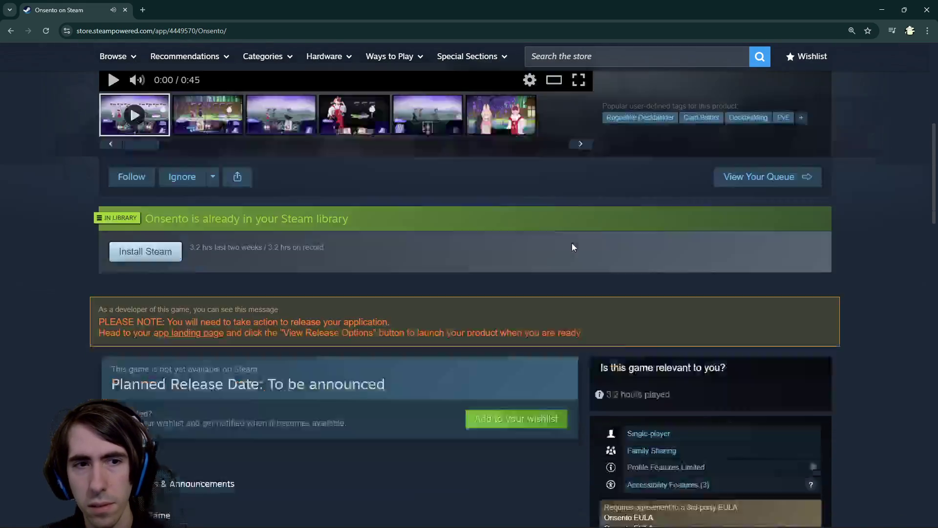
key("alt+Tab")
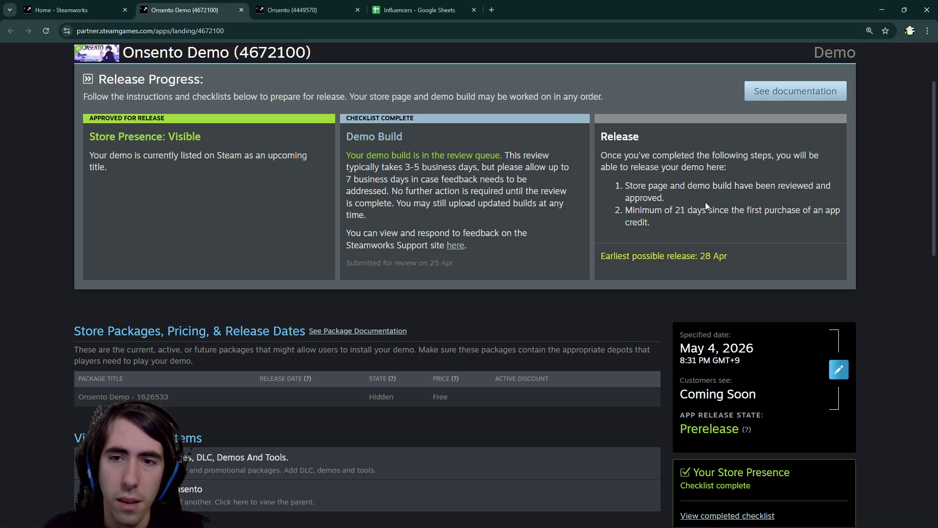
Highlight the demo's release date text and scroll through the release requirements.
left_click_drag(695, 256, 618, 256)
left_click(630, 256)
scroll(637, 289, "down", 2)
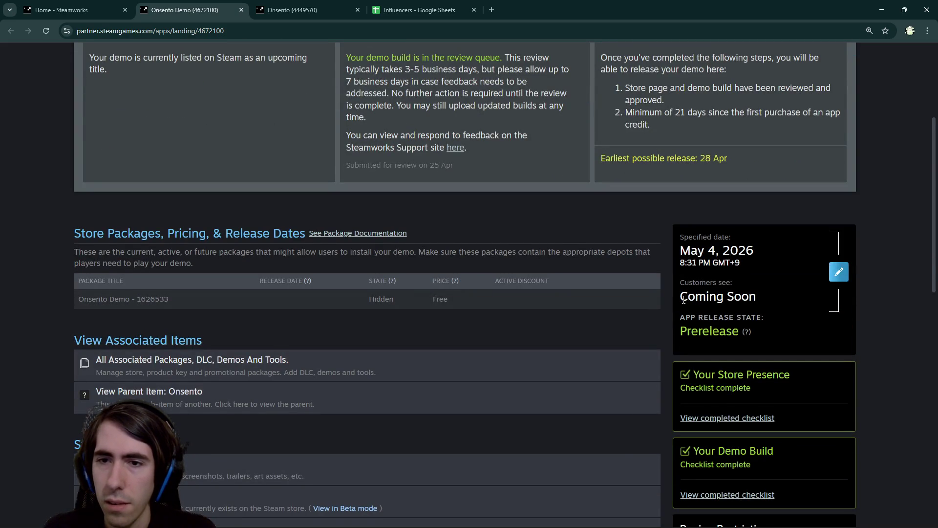
scroll(683, 299, "up", 1)
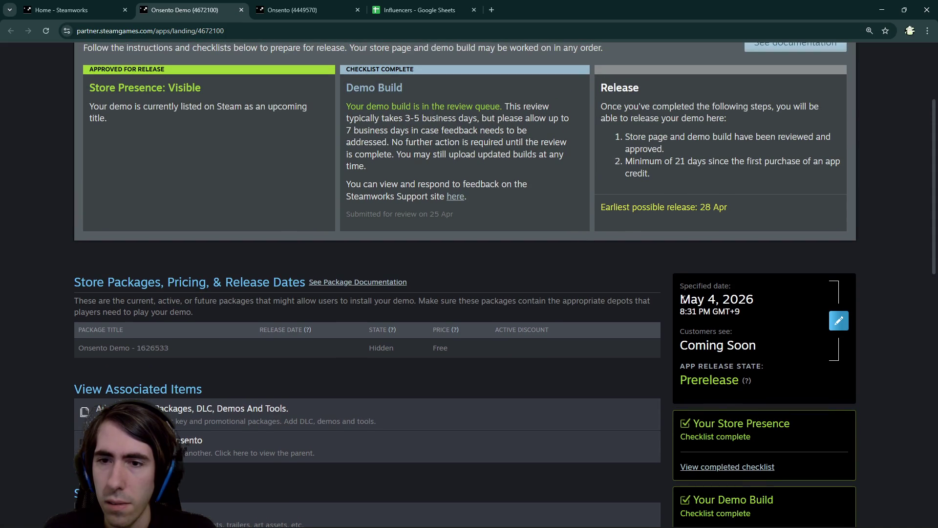
scroll(683, 299, "down", 1)
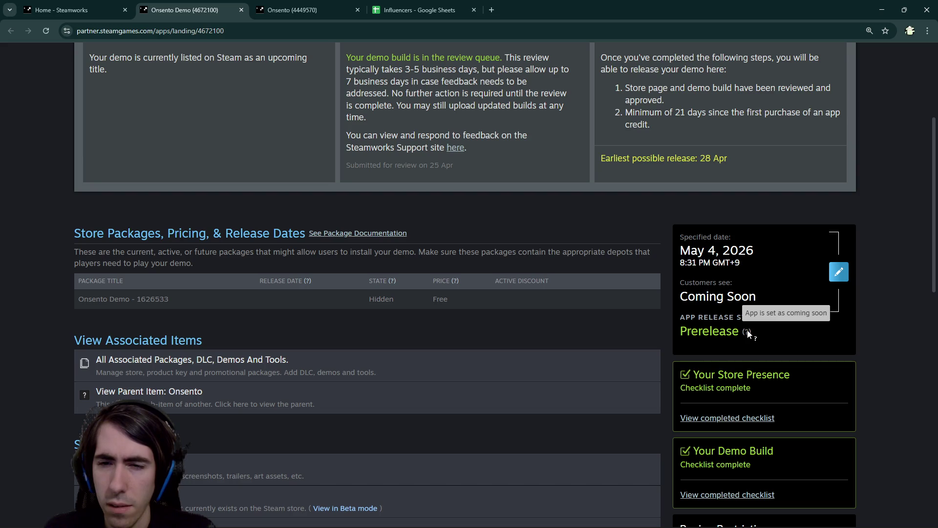
scroll(680, 320, "down", 2)
scroll(550, 313, "up", 3)
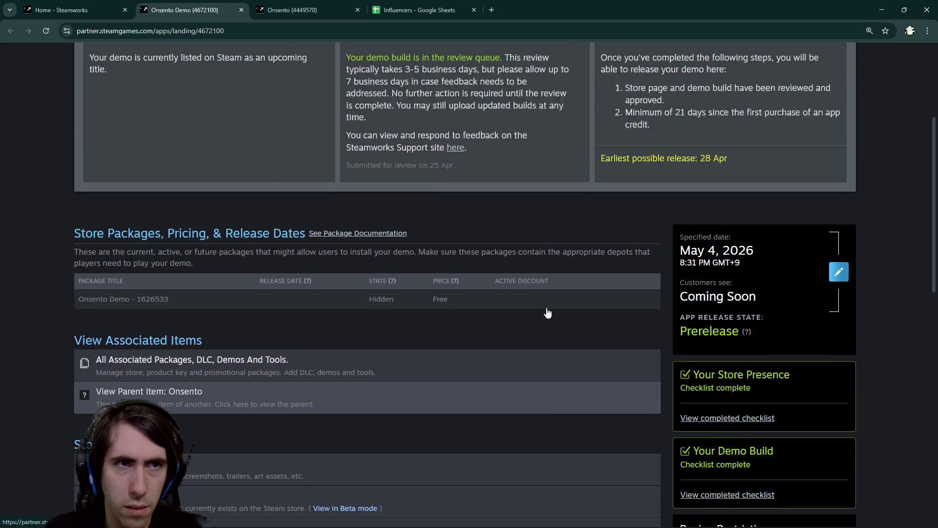
scroll(546, 311, "up", 1)
scroll(611, 324, "down", 4)
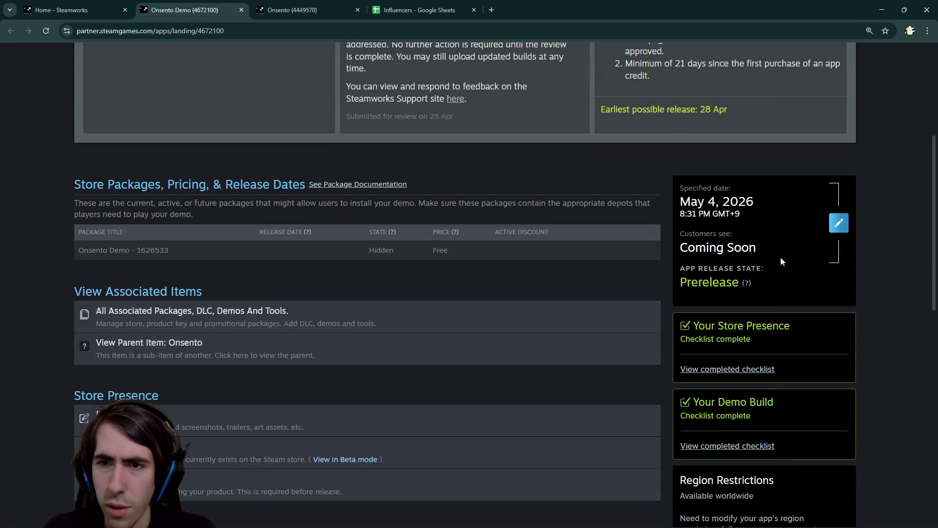
Open the demo's intended release date settings and cancel without changes.
left_click(835, 233)
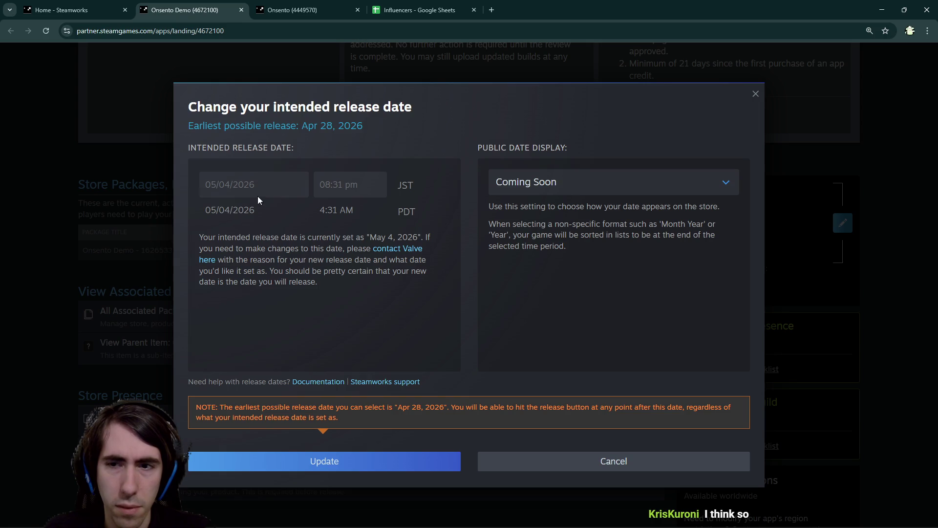
left_click(593, 463)
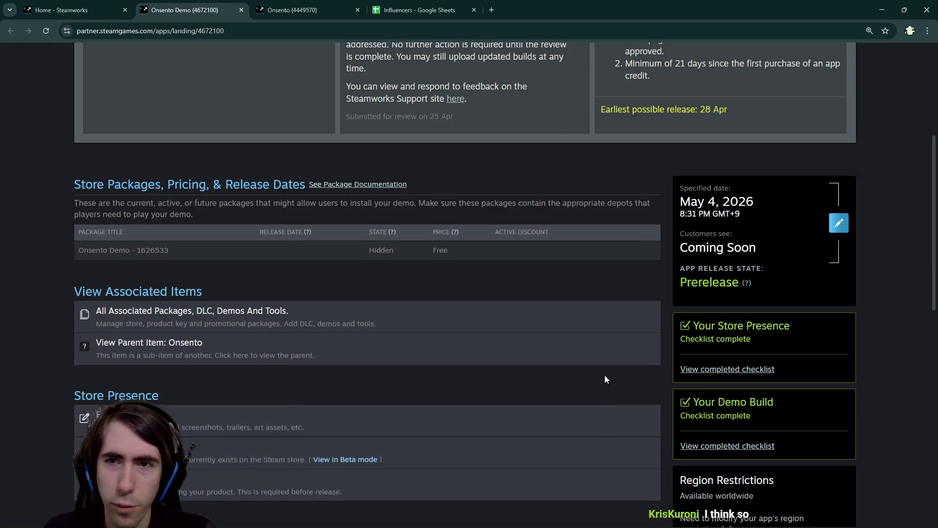
scroll(616, 357, "up", 2)
left_click_drag(632, 207, 740, 210)
left_click(762, 206)
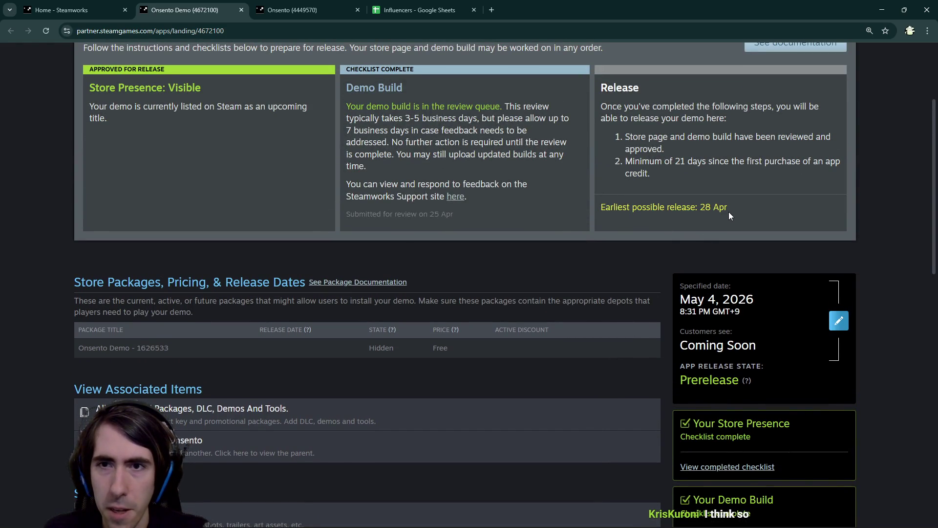
Highlight the 21-day first purchase requirement and earliest 28 Apr release date, then return to Godot.
mouse_move(675, 162)
left_mouse_down()
mouse_move(730, 162)
mouse_move(707, 162)
left_mouse_up()
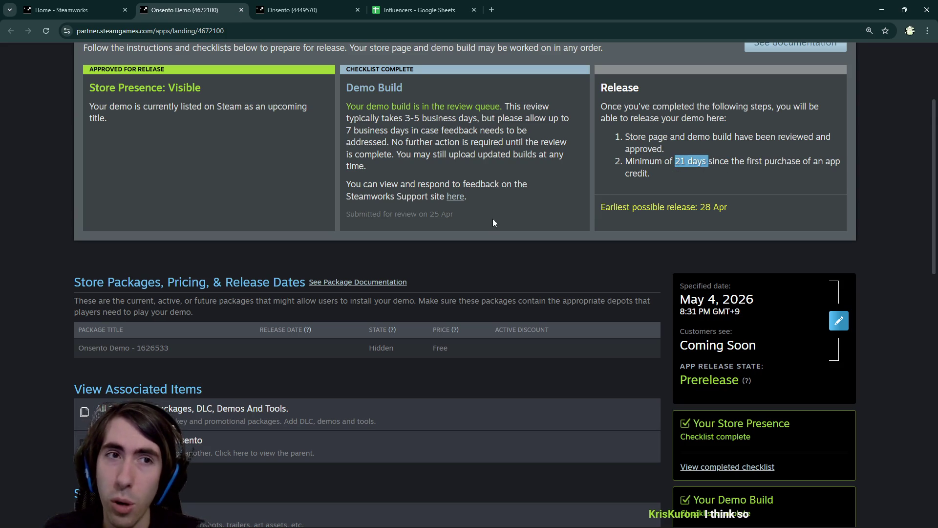
mouse_move(625, 162)
left_mouse_down()
mouse_move(765, 153)
mouse_move(816, 165)
left_mouse_up()
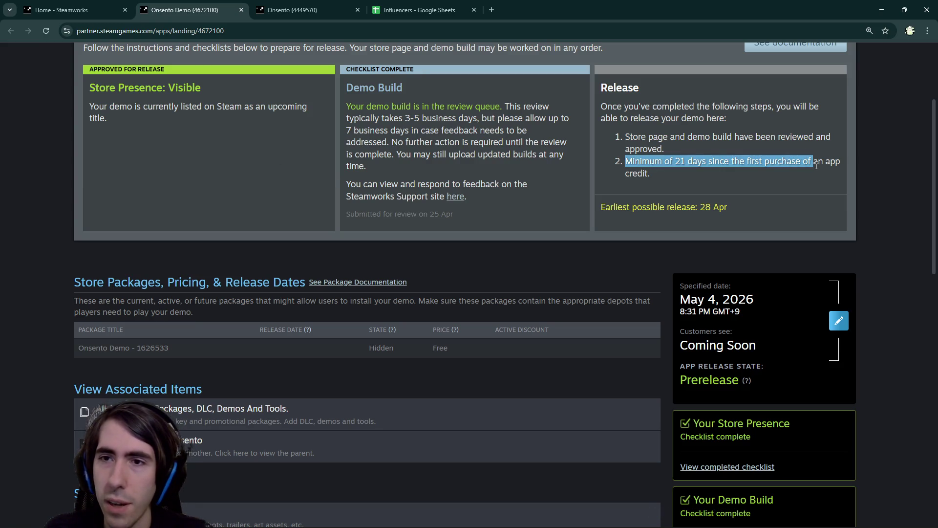
mouse_move(752, 162)
left_mouse_down()
mouse_move(814, 162)
mouse_move(826, 172)
mouse_move(723, 161)
left_mouse_up()
left_click(826, 168)
left_click(825, 168)
left_click(723, 162)
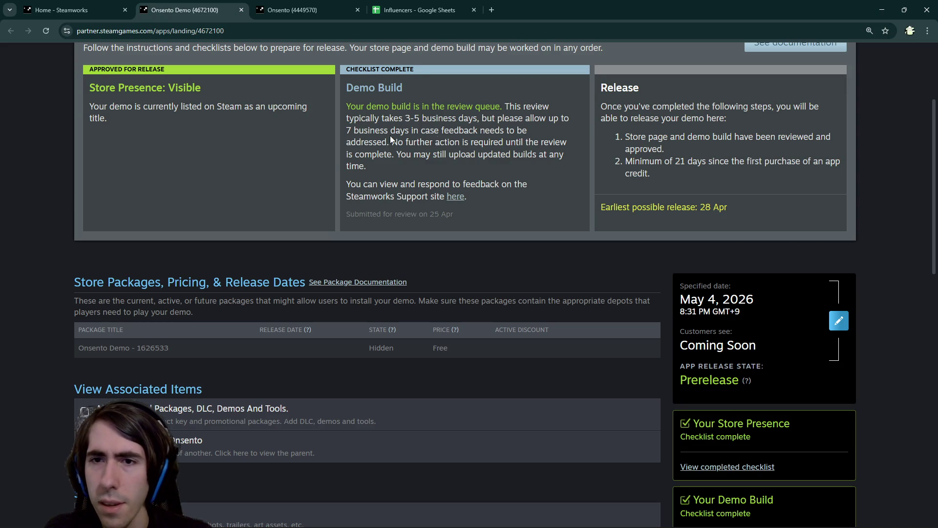
mouse_move(728, 208)
left_mouse_down()
mouse_move(599, 208)
mouse_move(383, 97)
left_mouse_up()
left_click(503, 116)
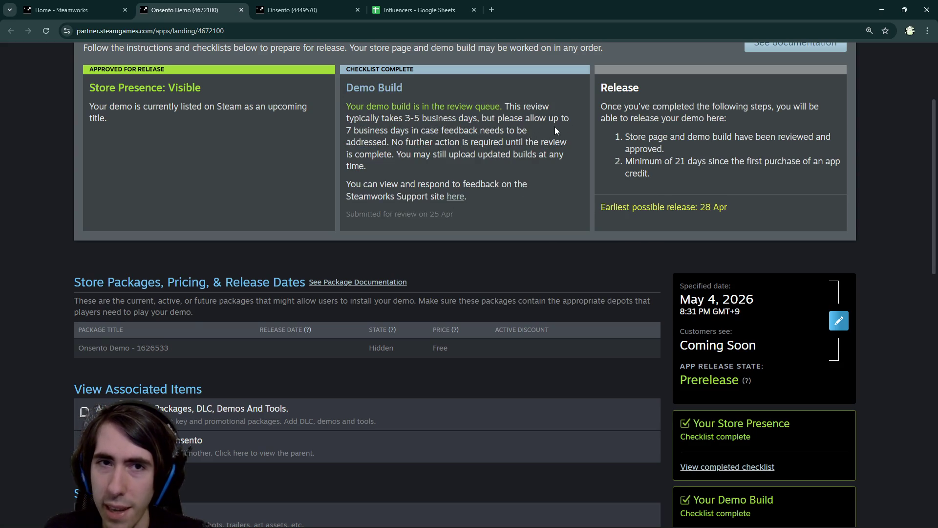
key("alt+Tab")
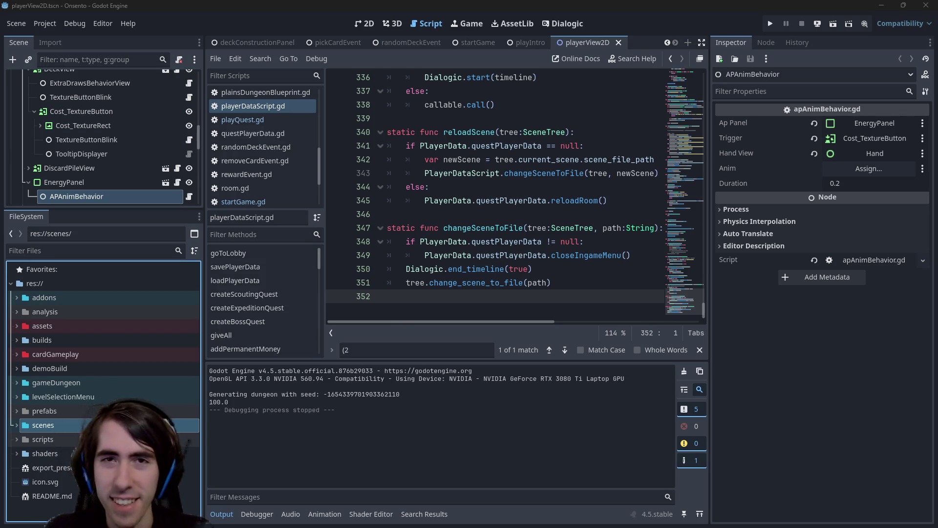
left_click(366, 24)
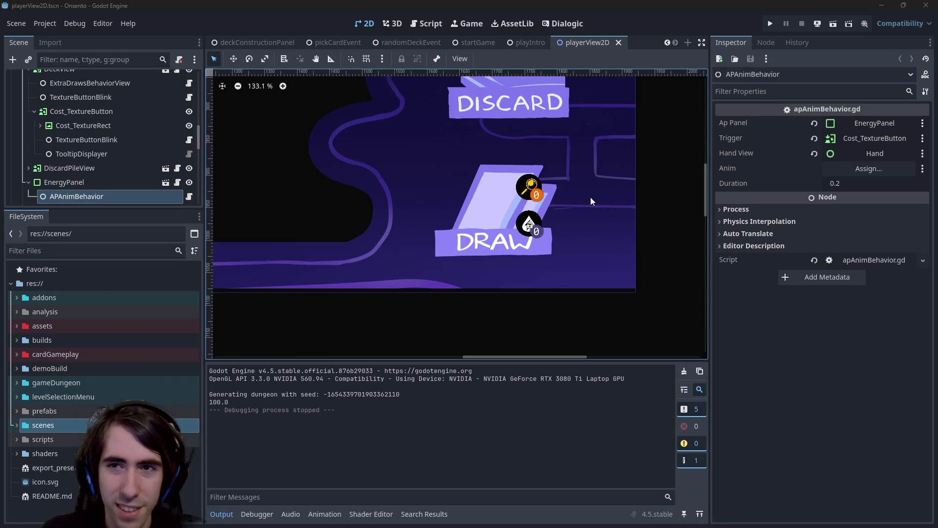
Zoom the 2D canvas out to the full battle layout and enlarge the Scene dock.
scroll(446, 239, "down", 3)
scroll(492, 208, "down", 1)
scroll(445, 218, "down", 5)
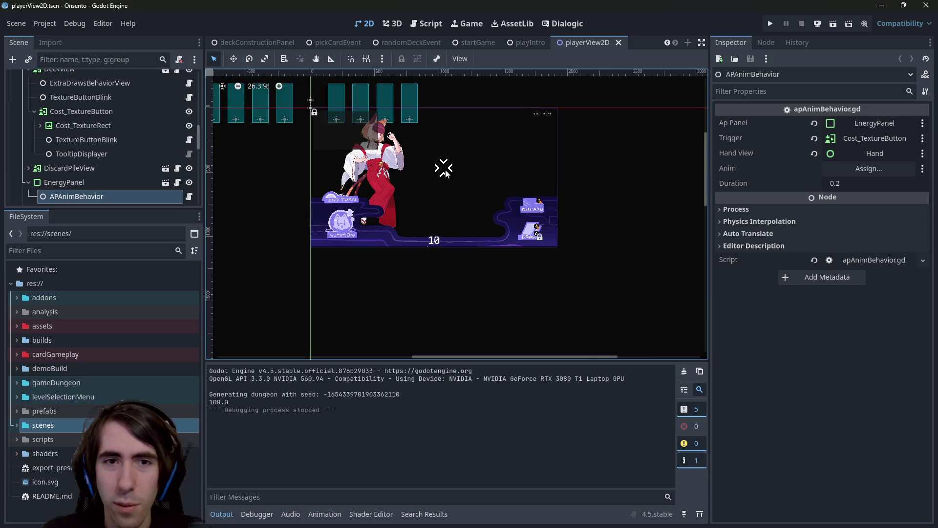
scroll(445, 190, "up", 5)
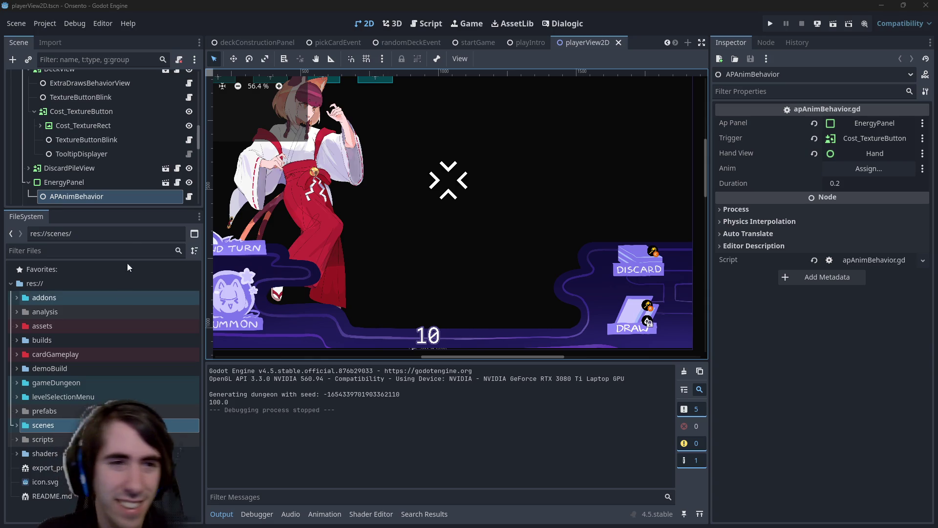
scroll(131, 144, "up", 5)
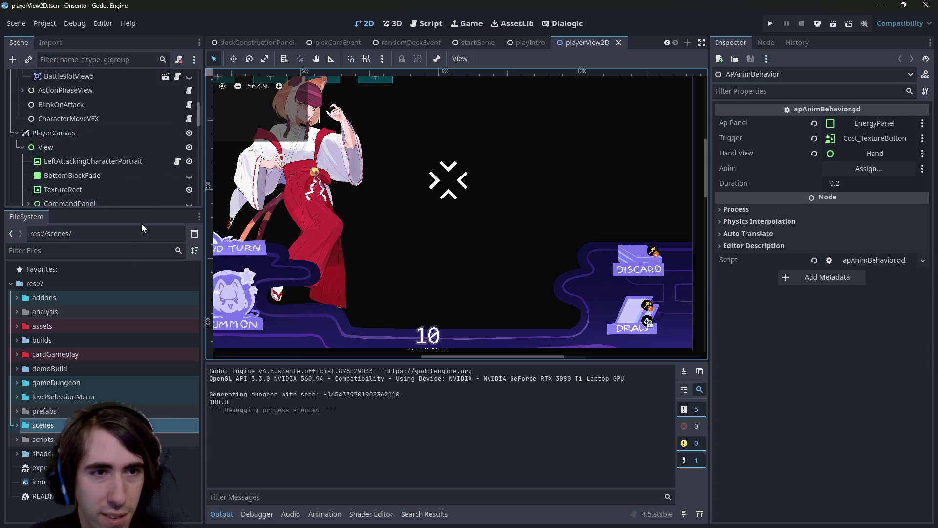
mouse_move(123, 209)
left_mouse_down()
mouse_move(123, 413)
mouse_move(123, 368)
left_mouse_up()
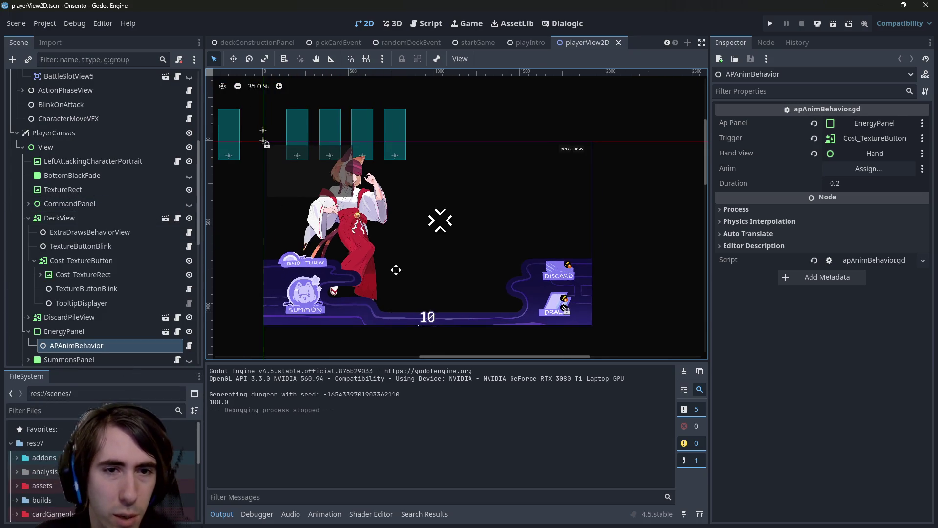
Toggle the HelpPanel's visibility on and off, then undo the change.
scroll(86, 322, "down", 10)
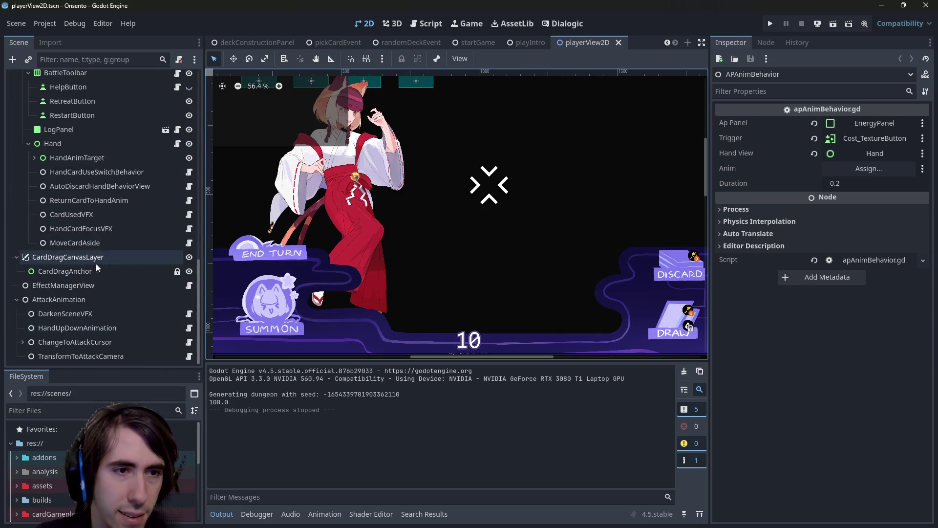
scroll(18, 300, "up", 3)
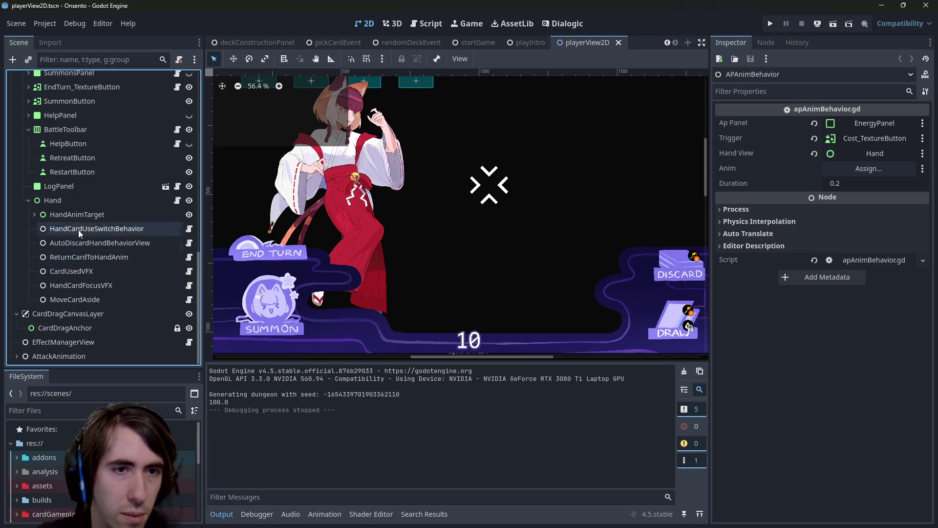
scroll(103, 181, "up", 3)
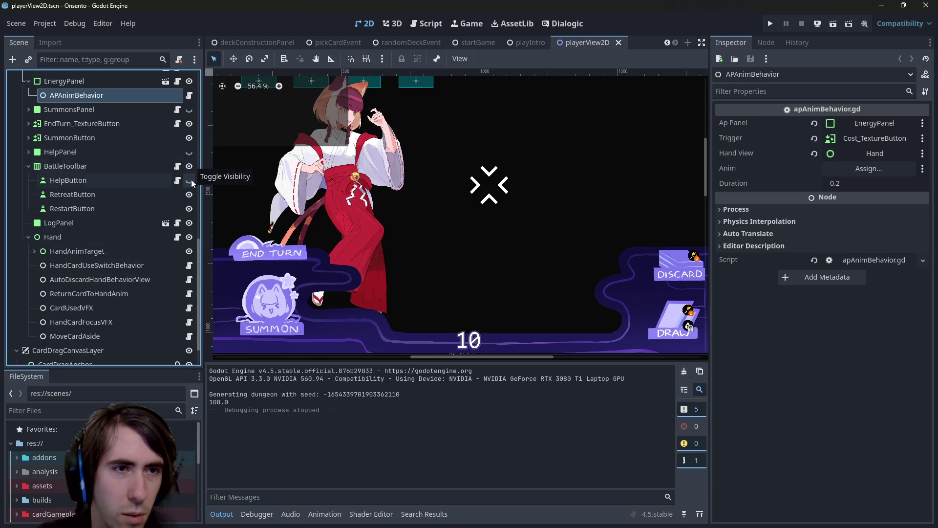
left_click(192, 151)
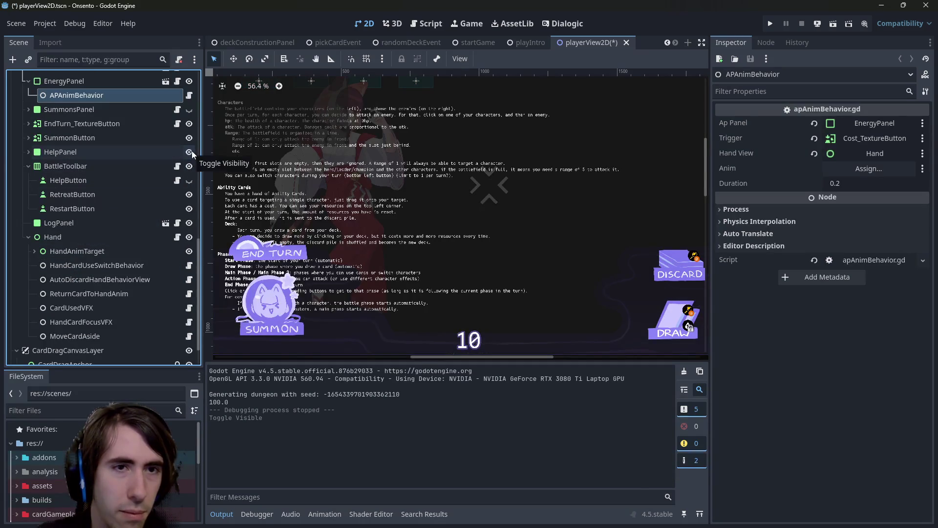
left_click(192, 152)
scroll(128, 204, "up", 3)
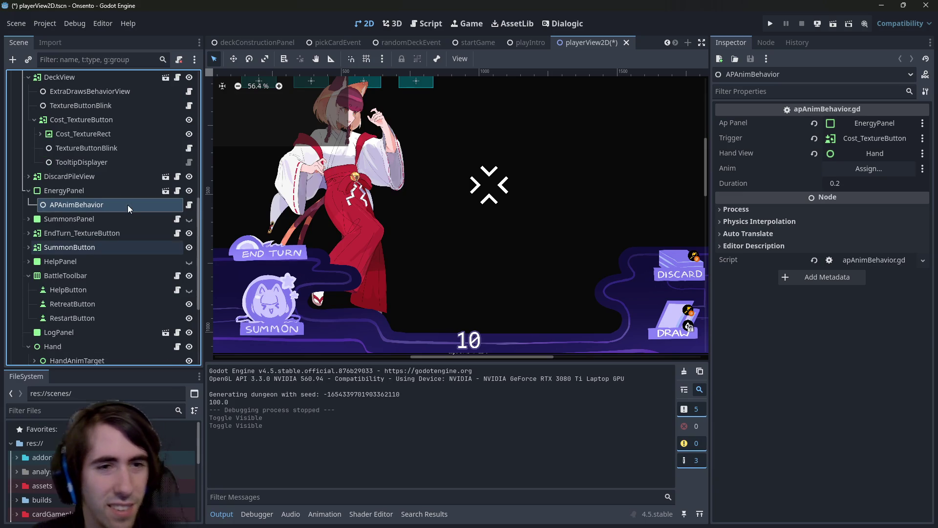
key("ctrl+z")
key("ctrl+z")
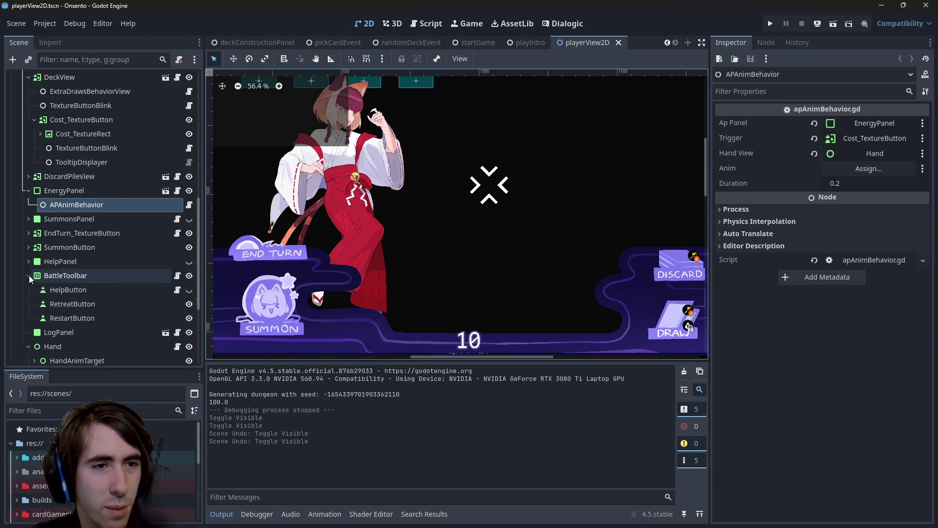
Collapse the BattleToolbar, select SummonsPanel and make it visible in the scene.
left_click(26, 275)
left_click(126, 219)
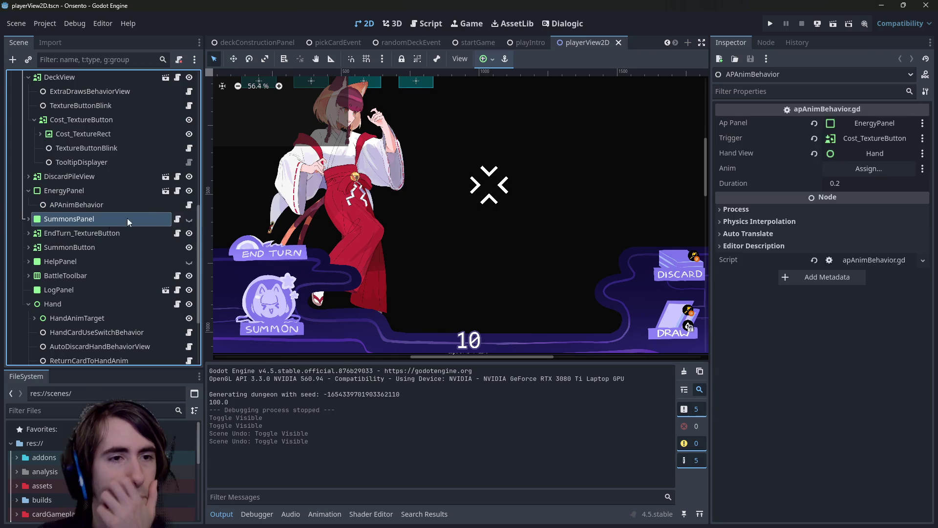
left_click(189, 219)
scroll(441, 278, "down", 2)
scroll(409, 250, "left", 1)
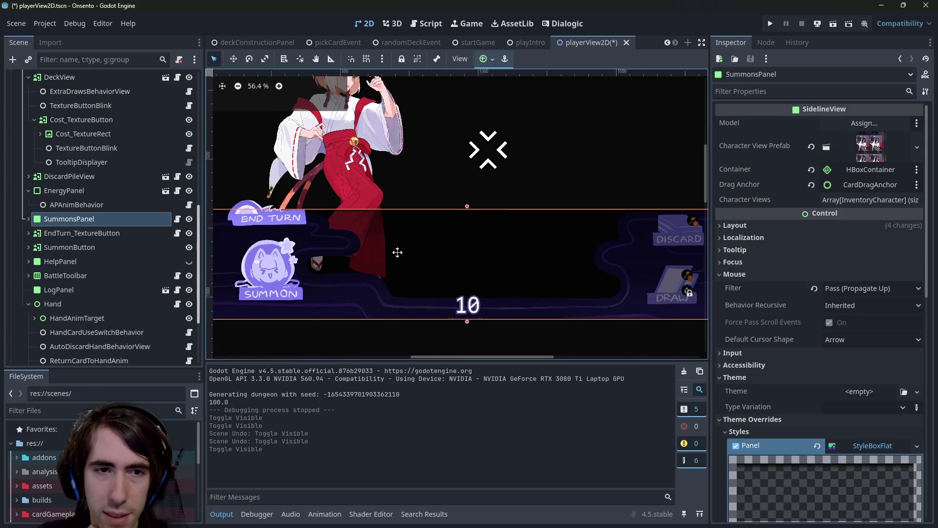
scroll(371, 250, "up", 2)
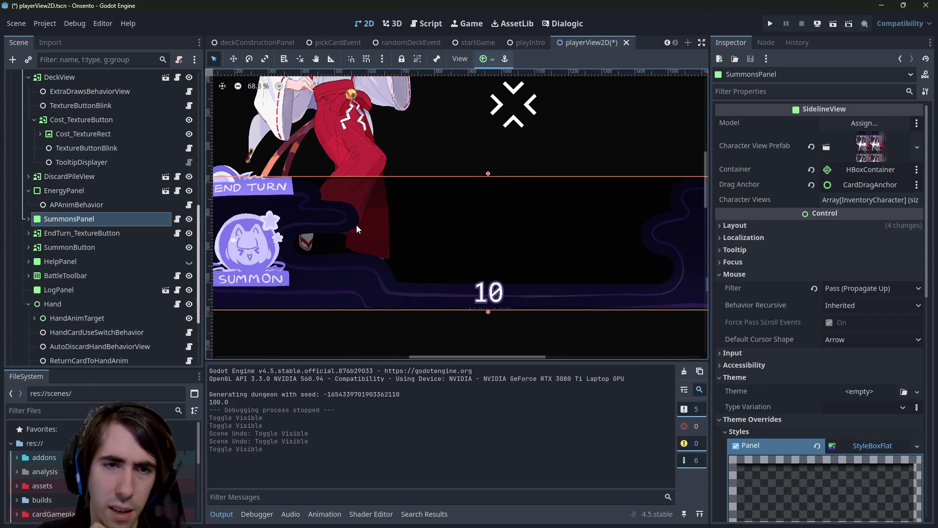
Expand SummonsPanel and compare its children, checking MarginContainer's margins: 400 left/right, 50 top/bottom.
left_click(28, 219)
left_click(68, 232)
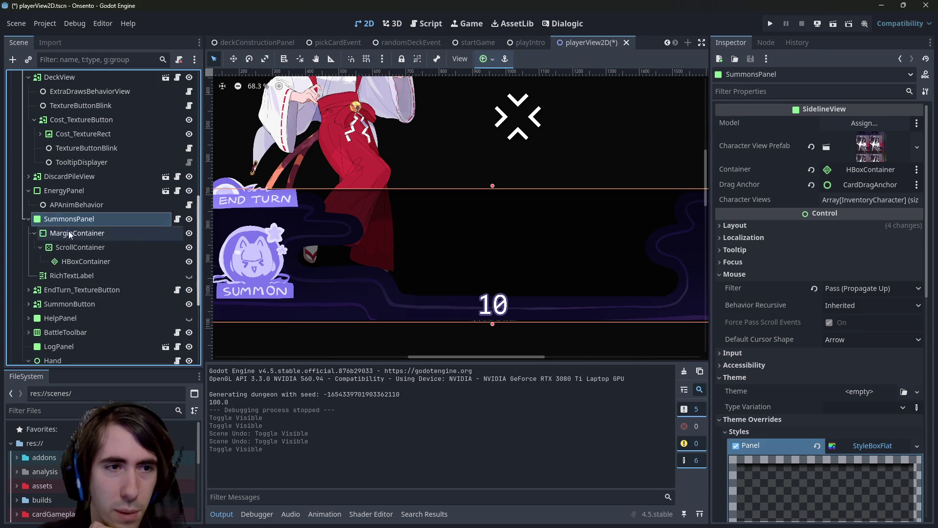
left_click(68, 247)
left_click(53, 238)
left_click(55, 247)
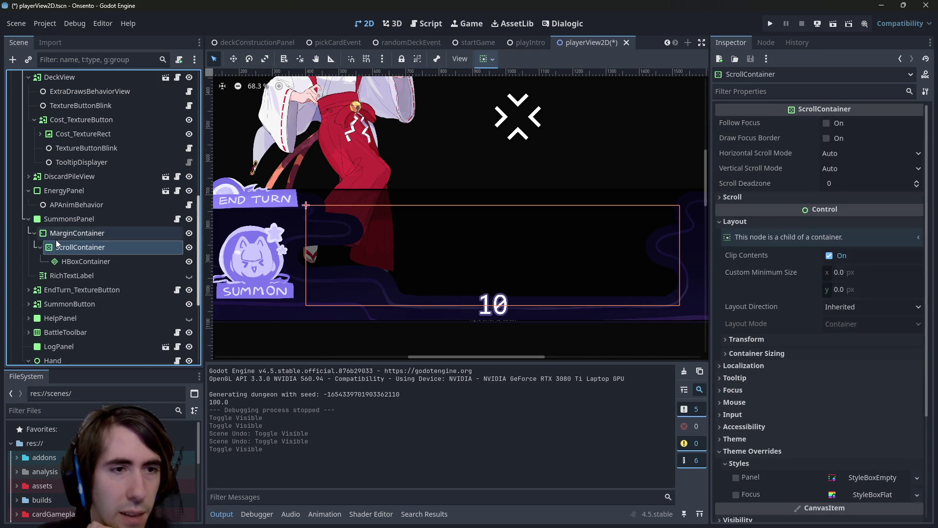
left_click(54, 233)
left_click(98, 247)
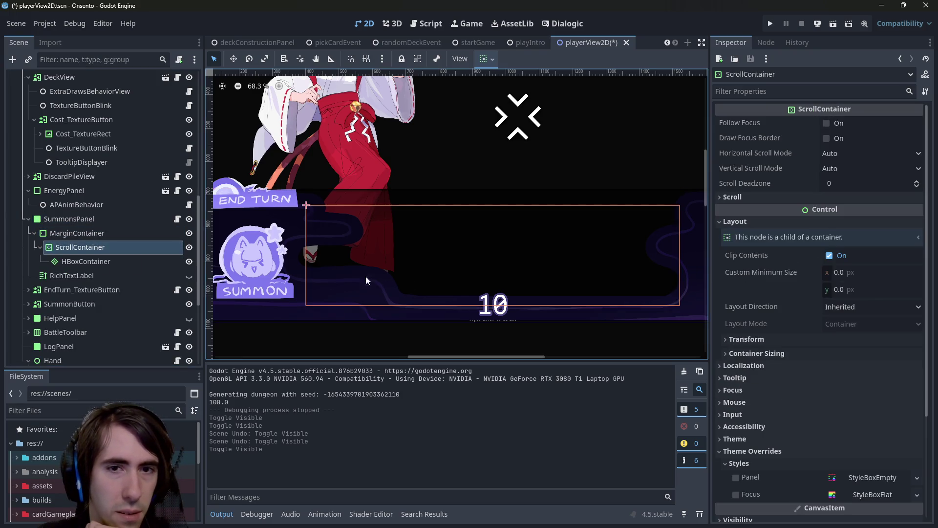
scroll(366, 277, "down", 1)
scroll(354, 268, "up", 2)
left_click(99, 238)
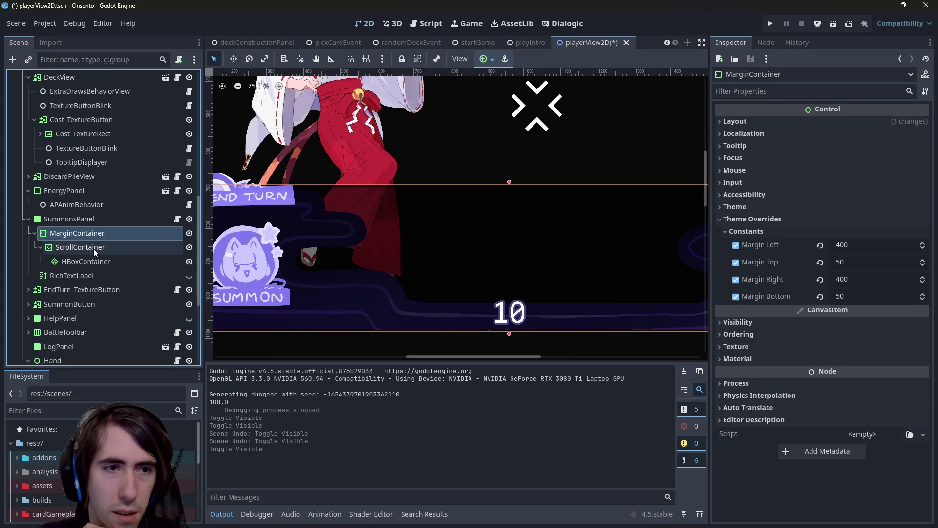